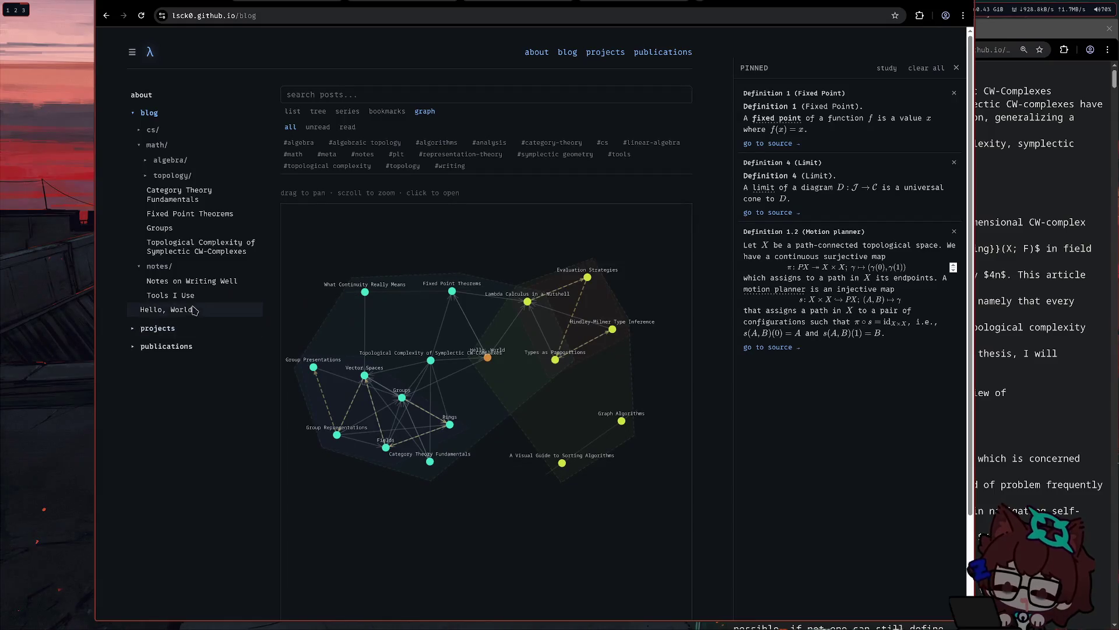
Navigate through Hello, World and Topological Complexity to the Group Representations post under algebra/
click(166, 310)
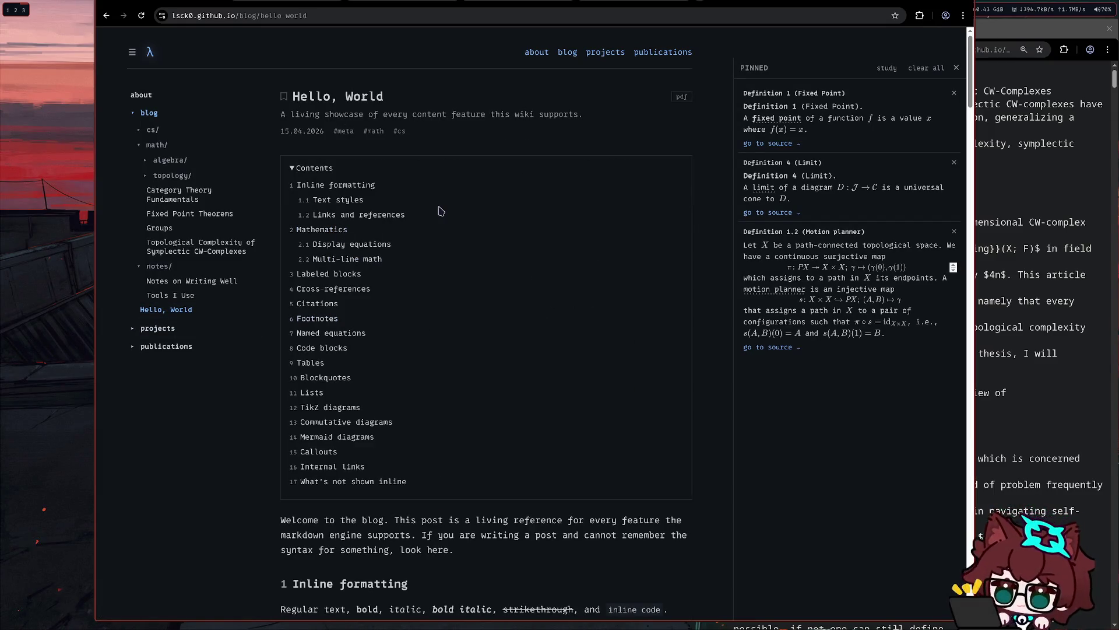
click(200, 247)
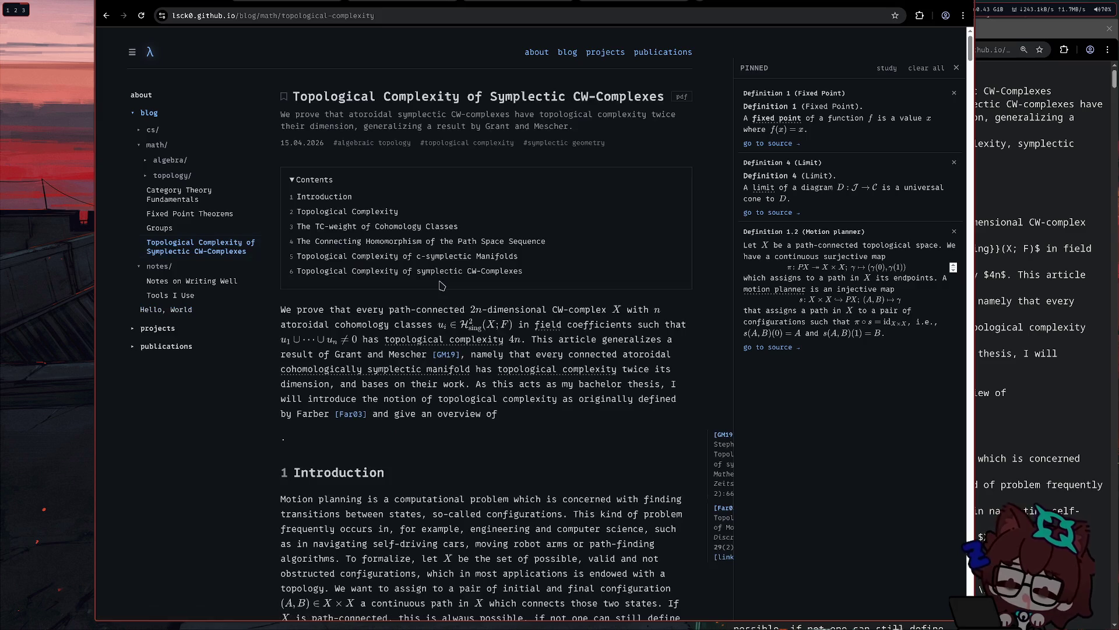
click(169, 160)
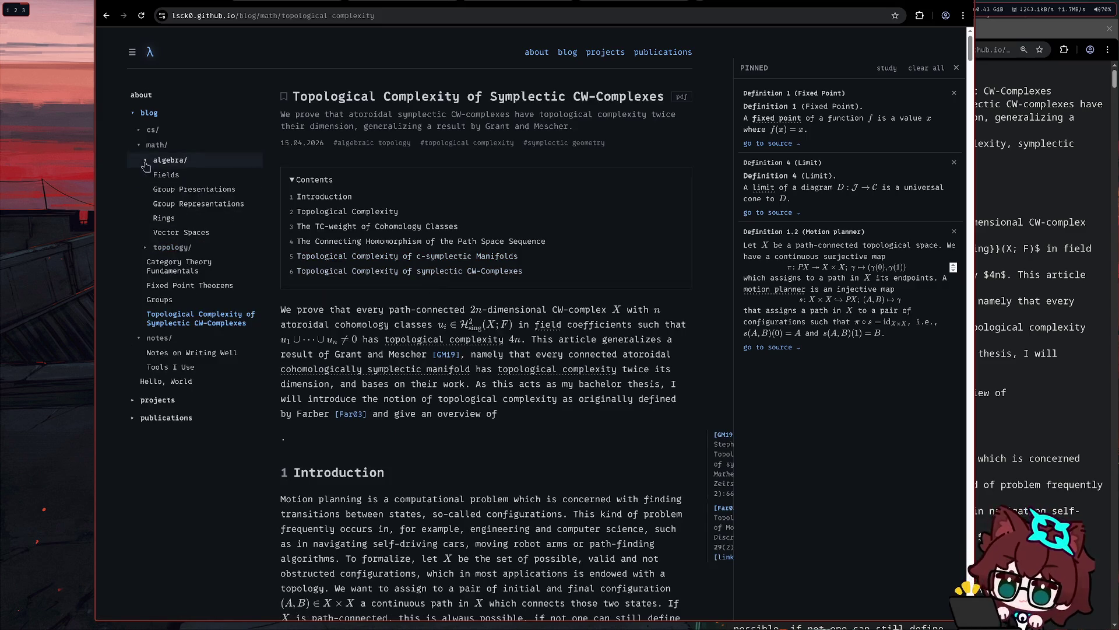
click(180, 203)
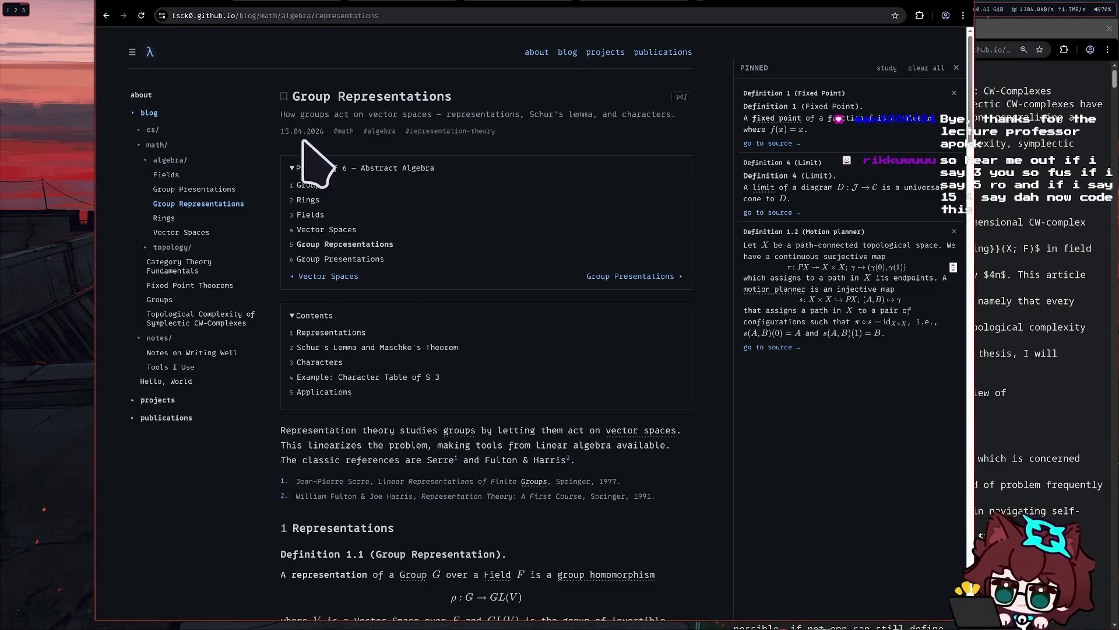
Tile the raw topological-complexity markdown window in beside the blog post
drag(354, 278, 296, 182)
click(293, 179)
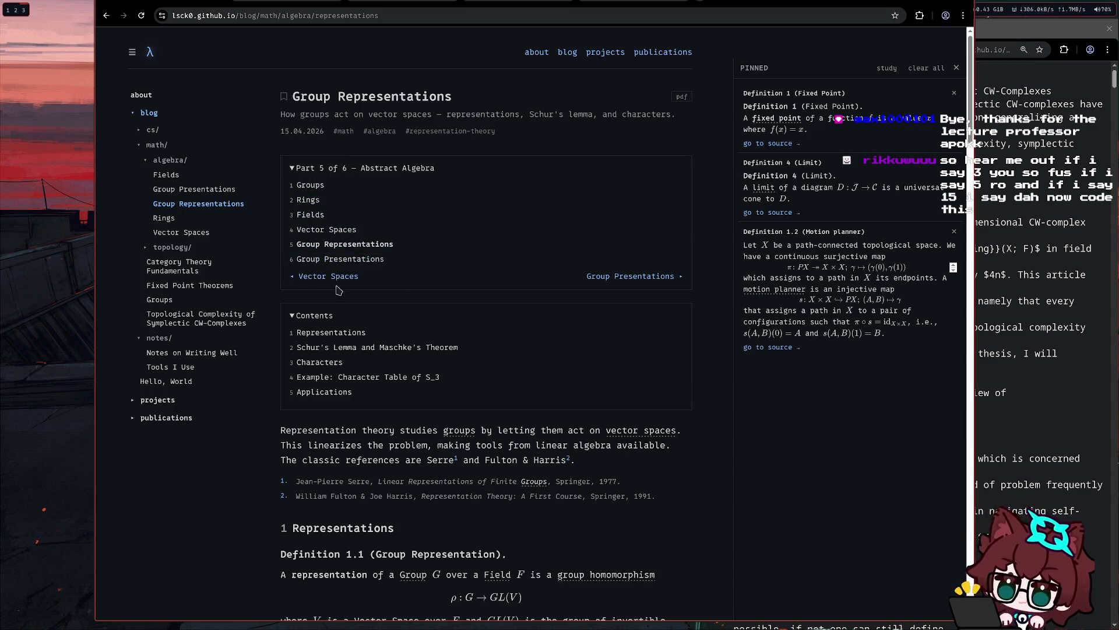
key(super+Right)
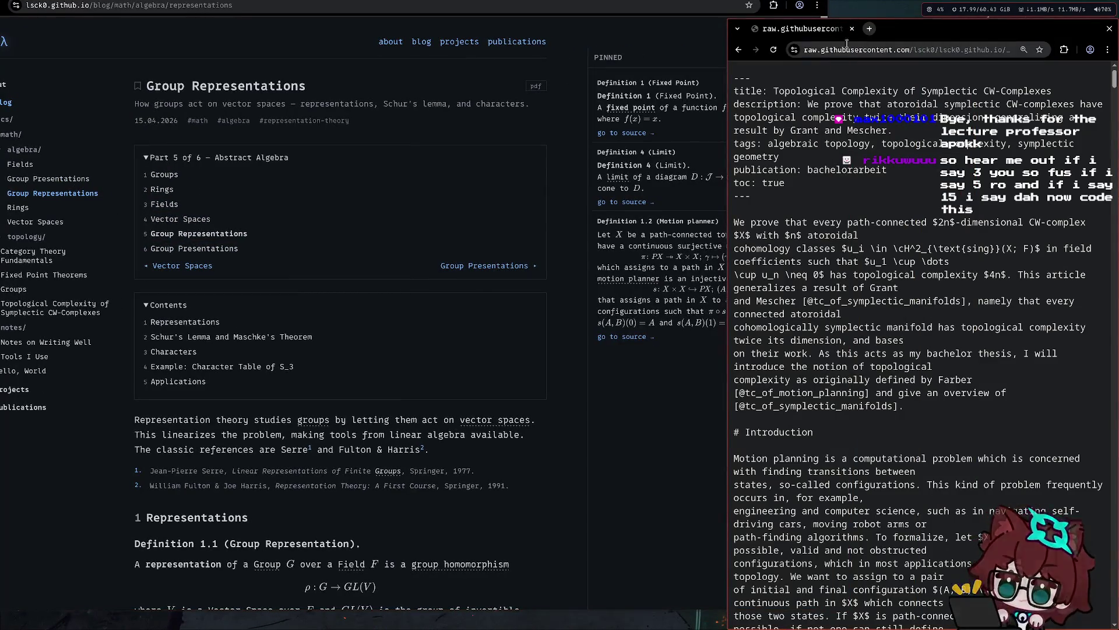
Close and reopen the raw markdown window, returning to the GitHub topological-complexity.md page
click(851, 29)
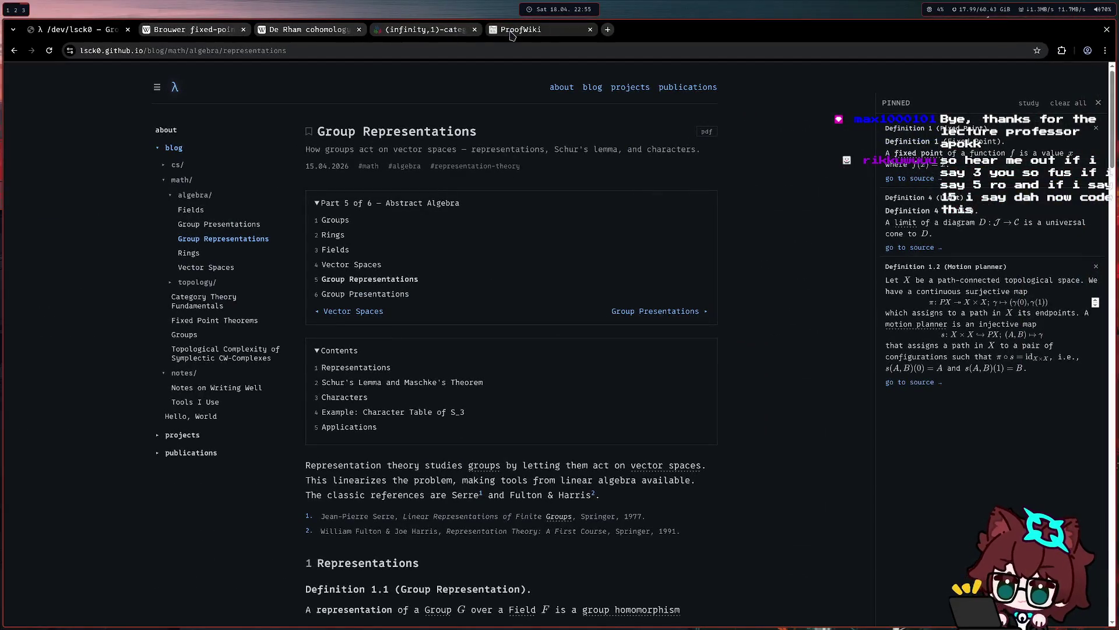
key(ctrl+shift+t)
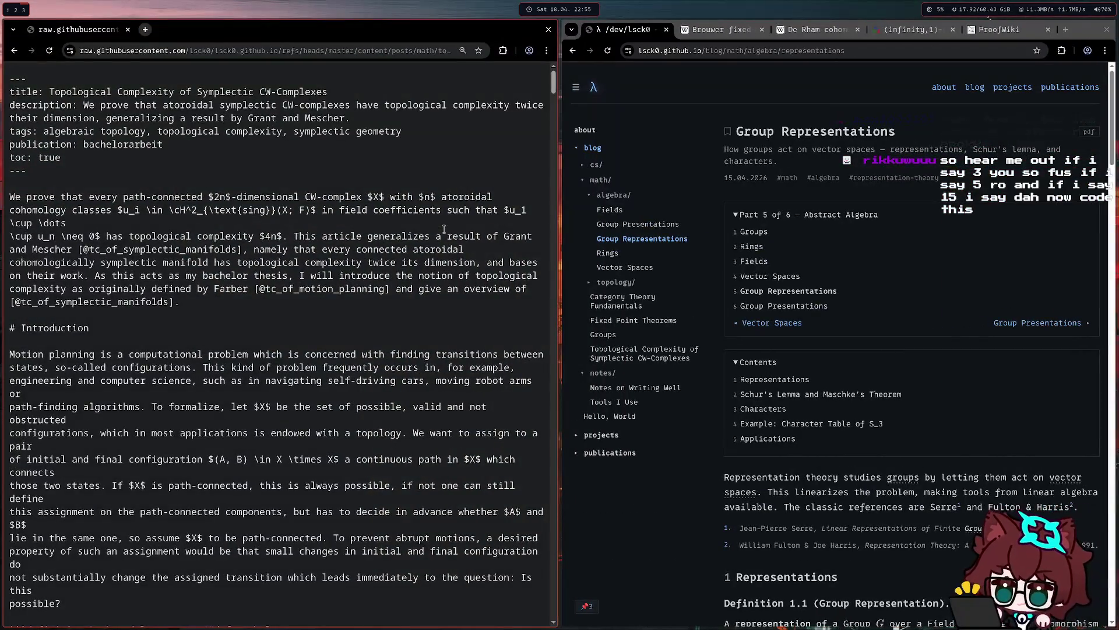
click(14, 51)
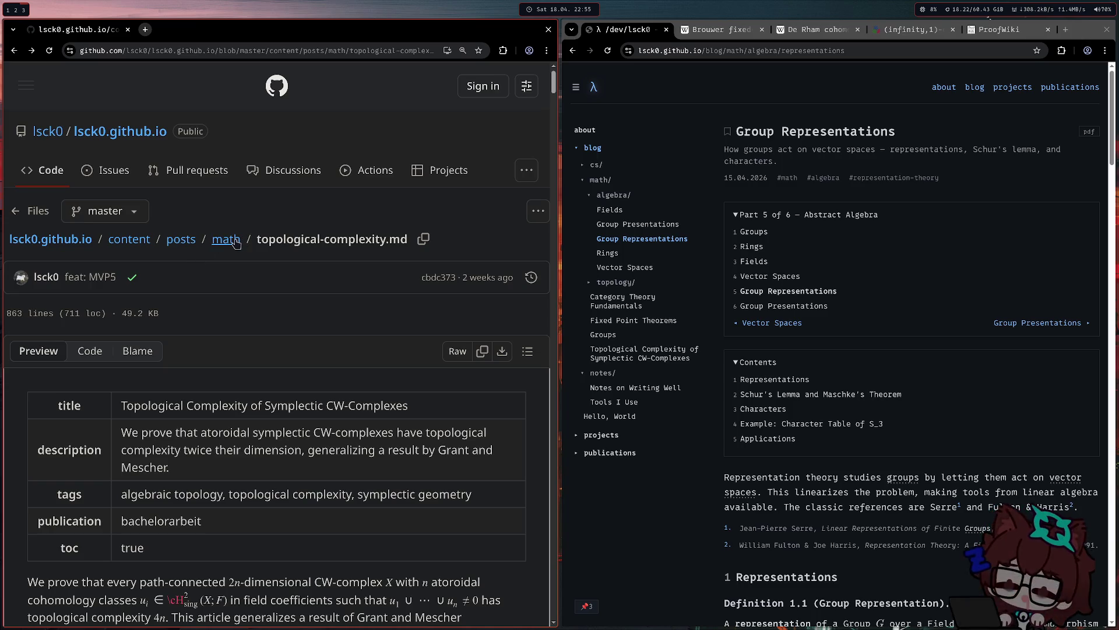
Browse math/algebra to representations.md and show its raw markdown source
click(226, 238)
click(52, 354)
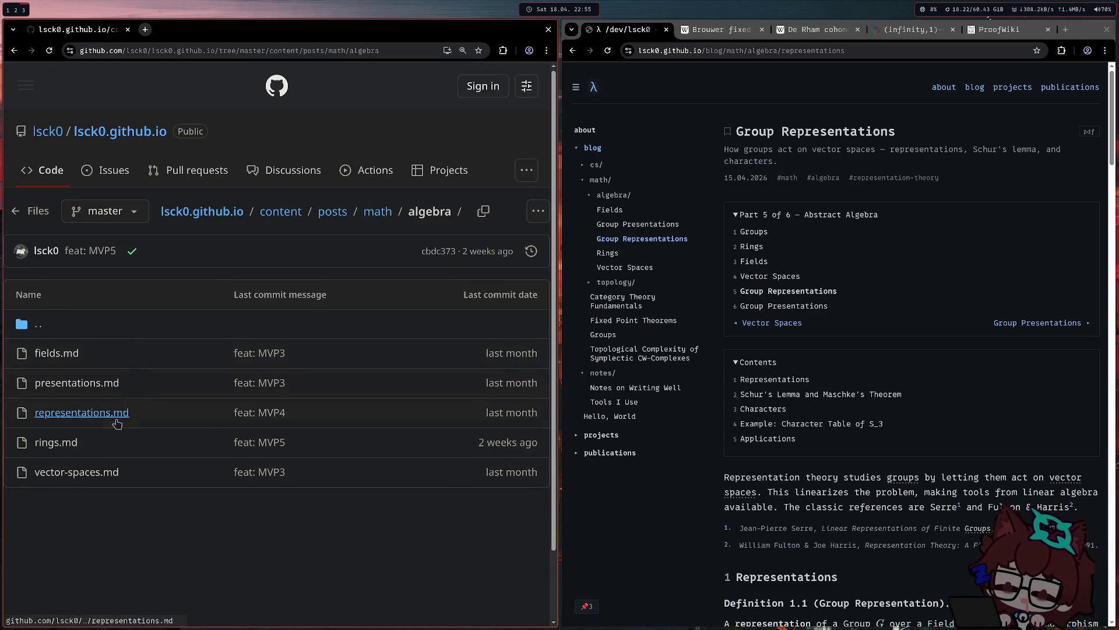
click(82, 412)
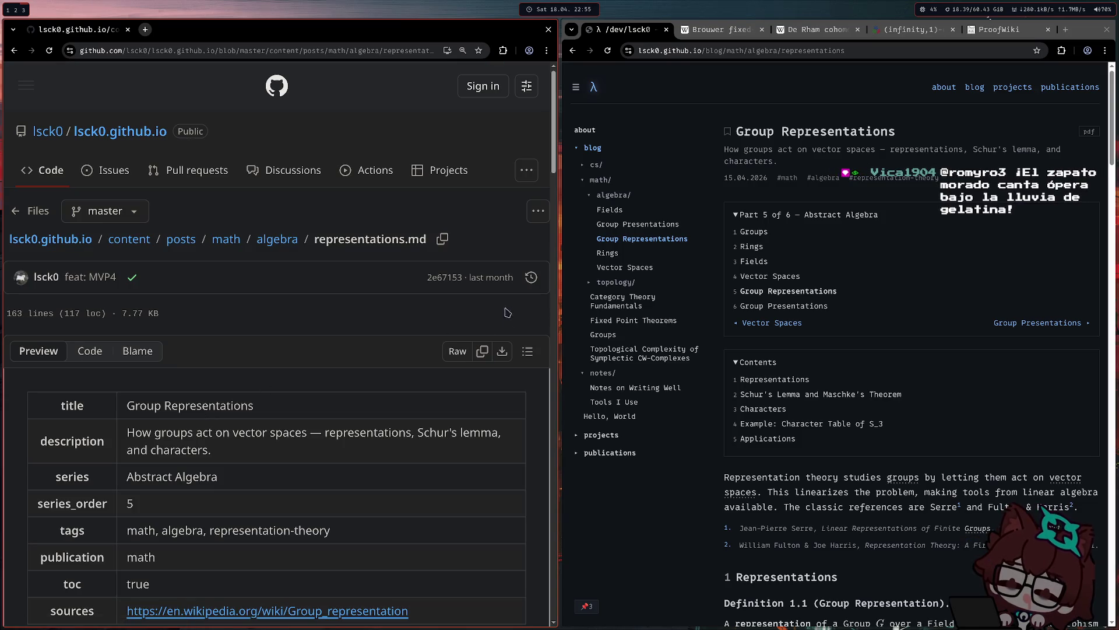
click(453, 358)
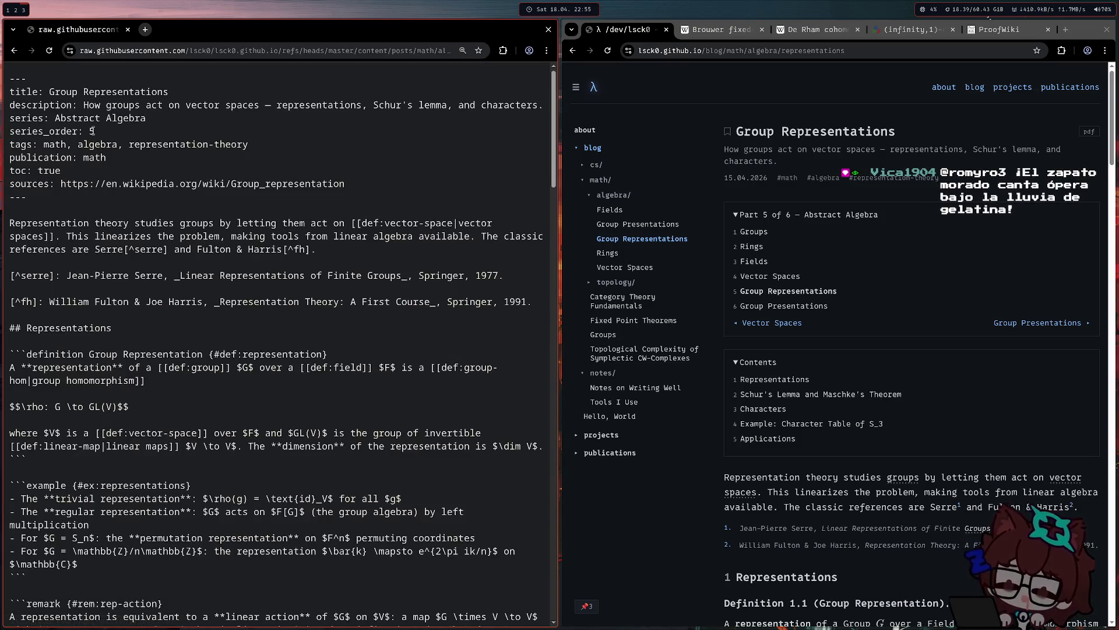
mouse_move(11, 130)
mouse_down()
mouse_move(94, 132)
mouse_move(12, 131)
mouse_up()
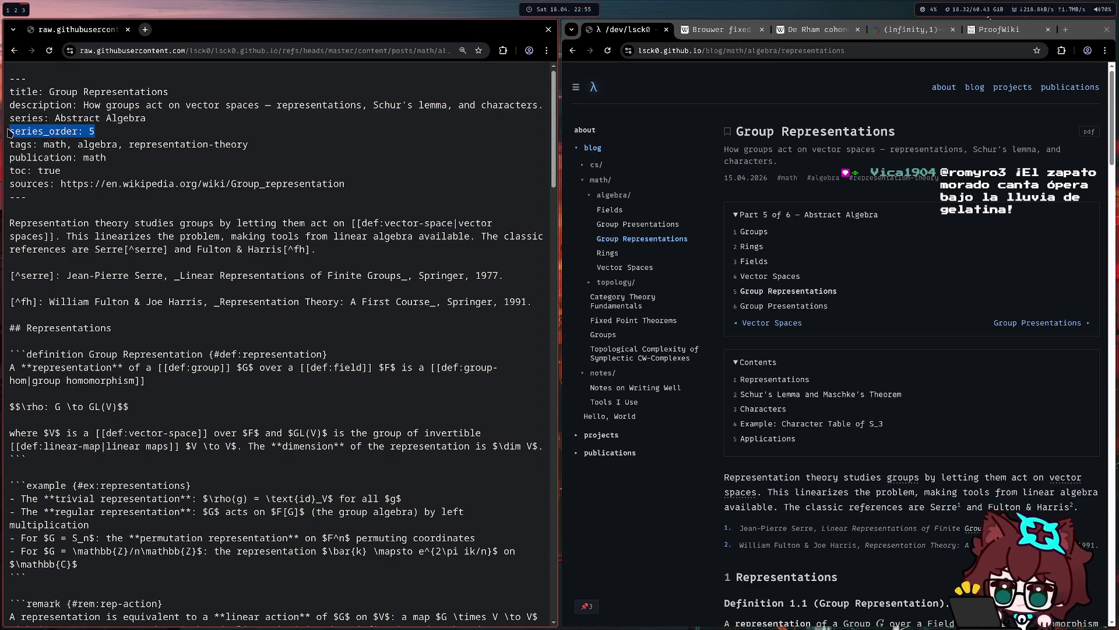
click(9, 131)
drag(62, 172, 11, 172)
click(11, 172)
key(ctrl+minus)
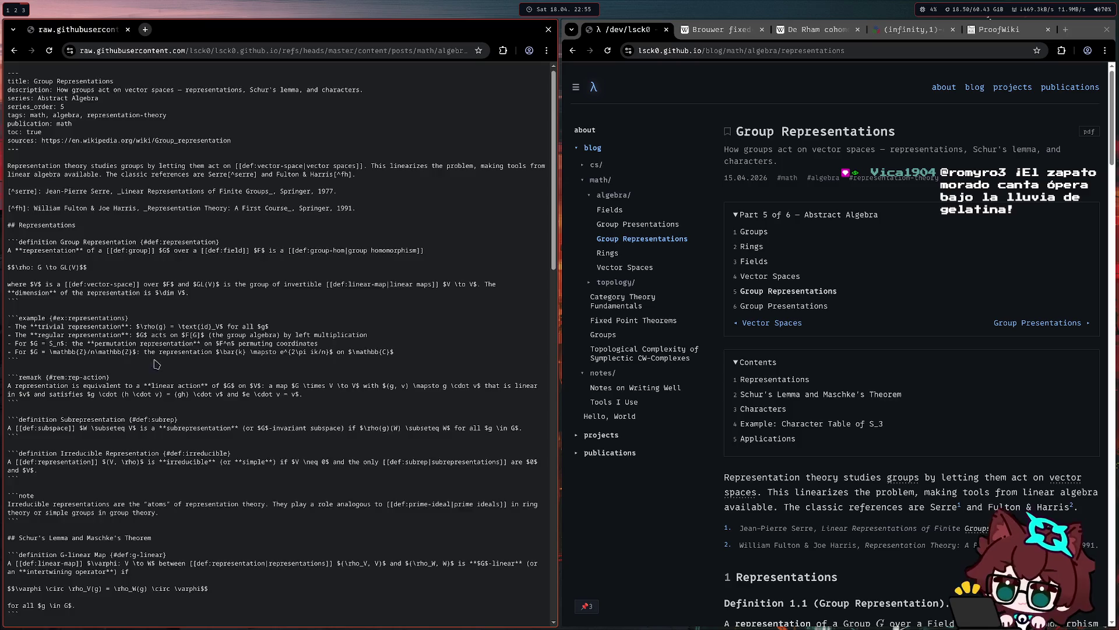
scroll(131, 394, down, 5)
scroll(177, 309, down, 5)
scroll(177, 308, up, 5)
scroll(219, 262, up, 5)
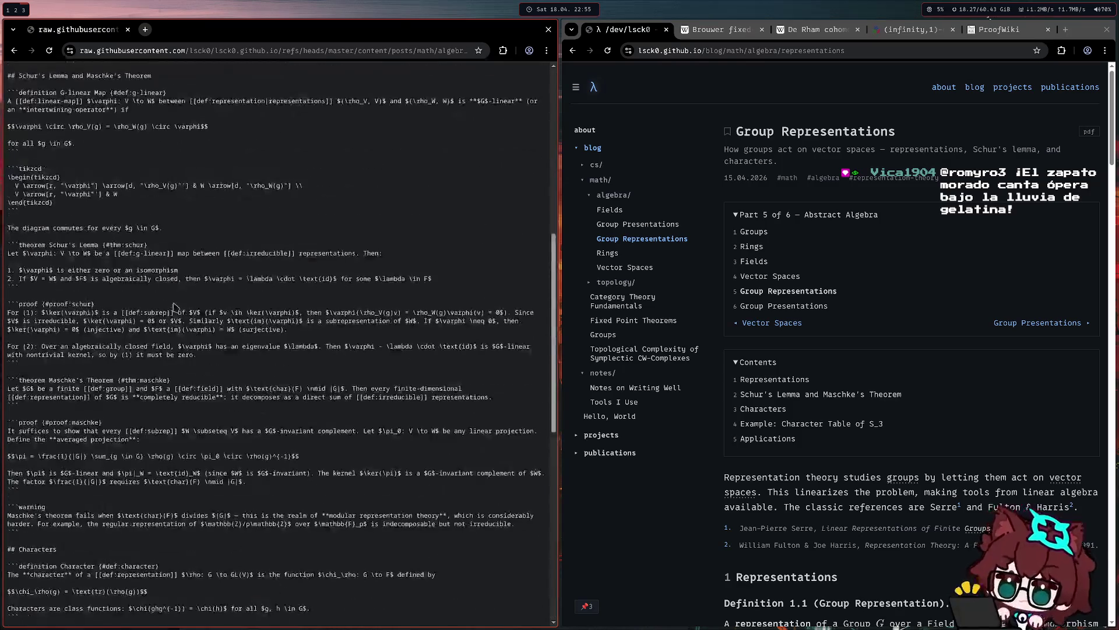
scroll(292, 211, up, 5)
drag(292, 210, 9, 191)
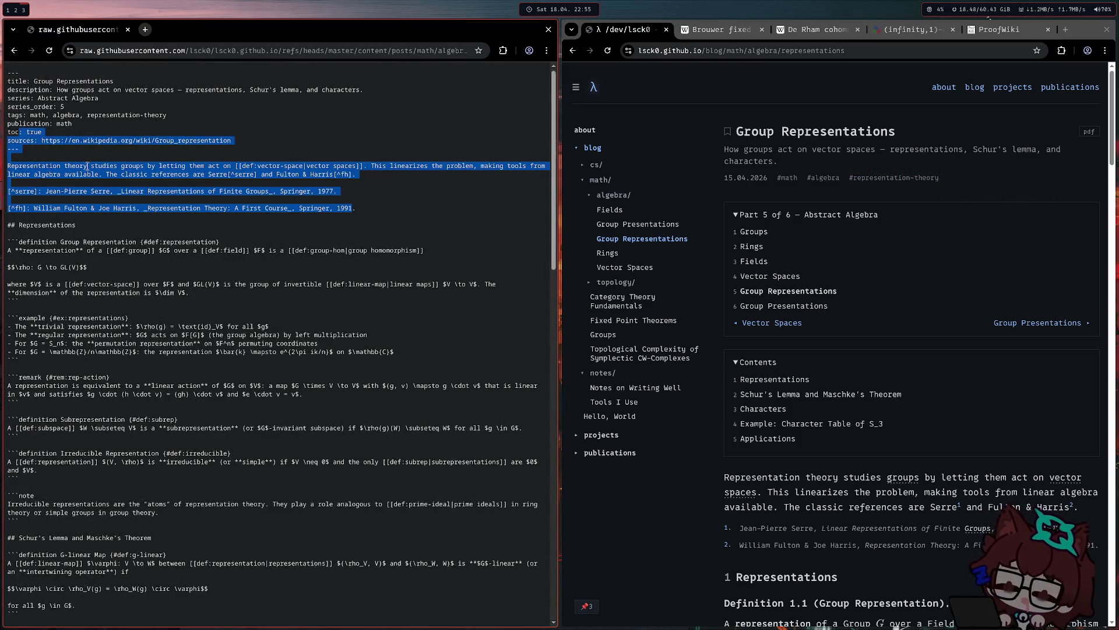
drag(358, 211, 212, 203)
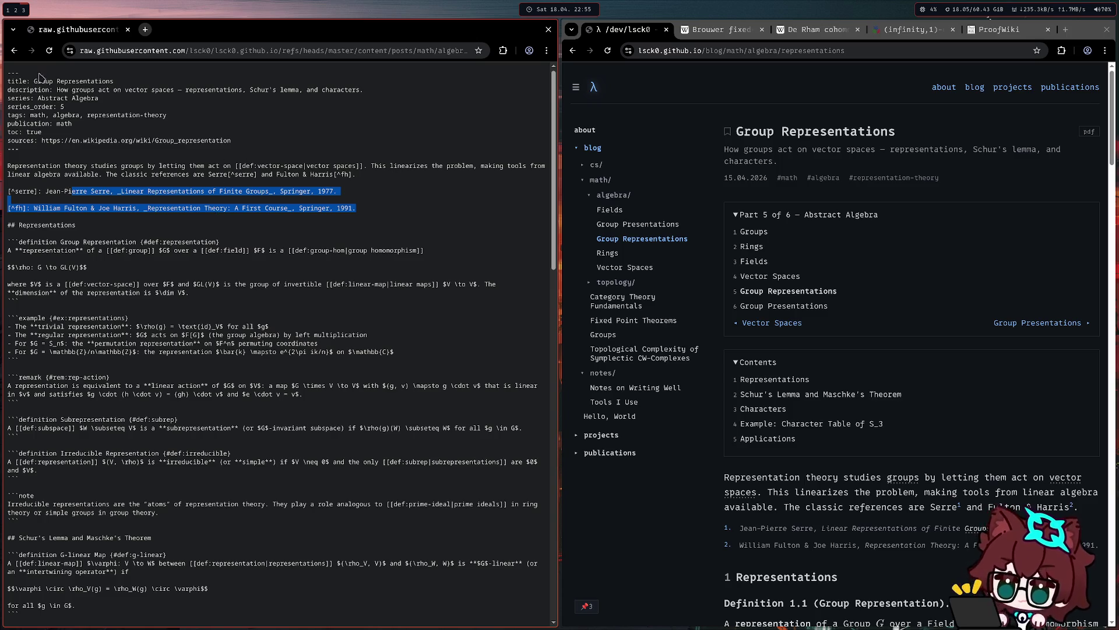
click(12, 50)
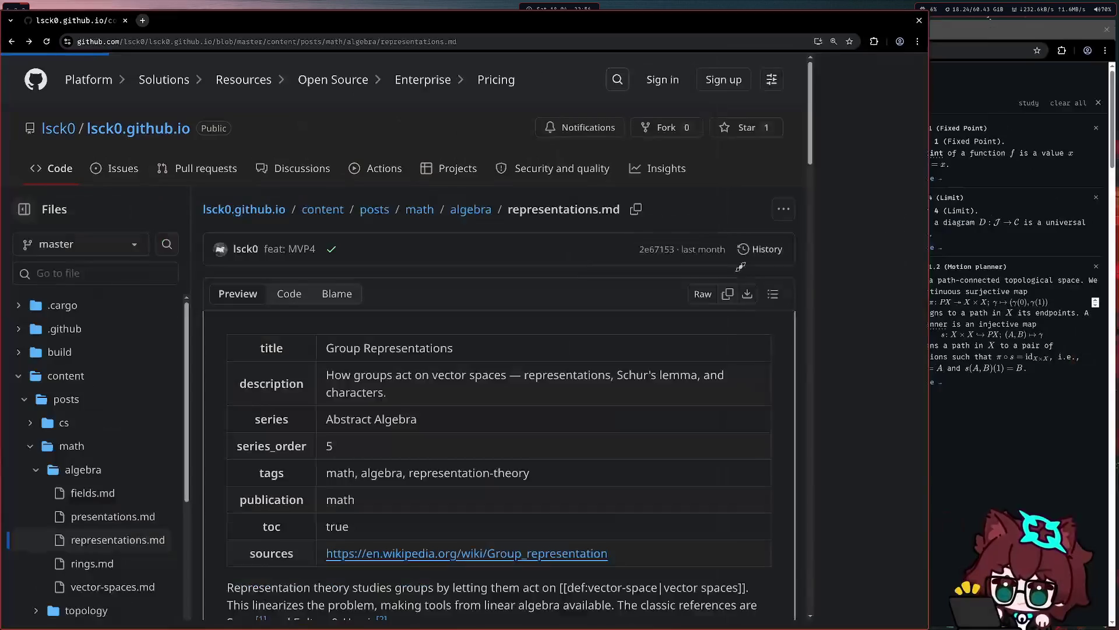
Toggle the content and crates folders in the file tree, then close the GitHub window
click(56, 377)
scroll(55, 388, down, 2)
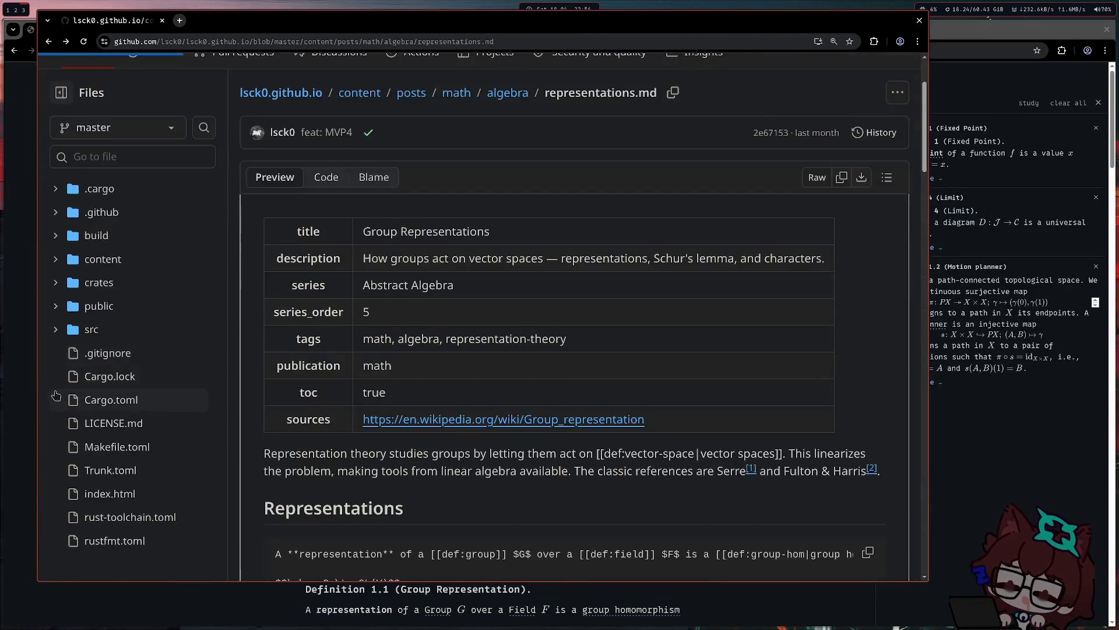
scroll(54, 389, up, 1)
click(55, 340)
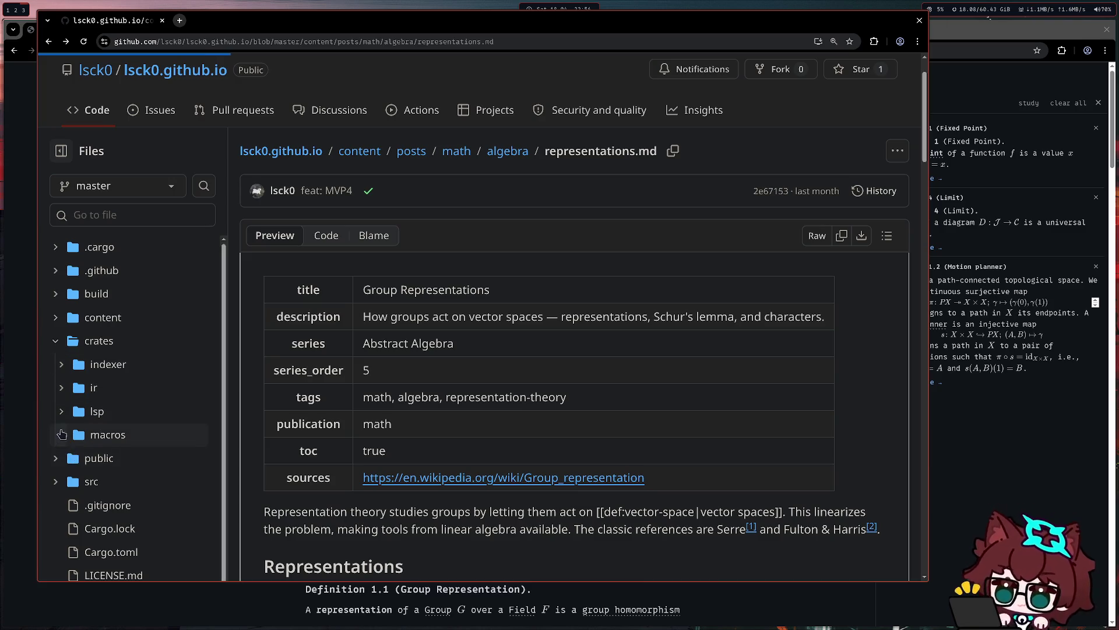
scroll(61, 408, down, 1)
scroll(61, 408, down, 1)
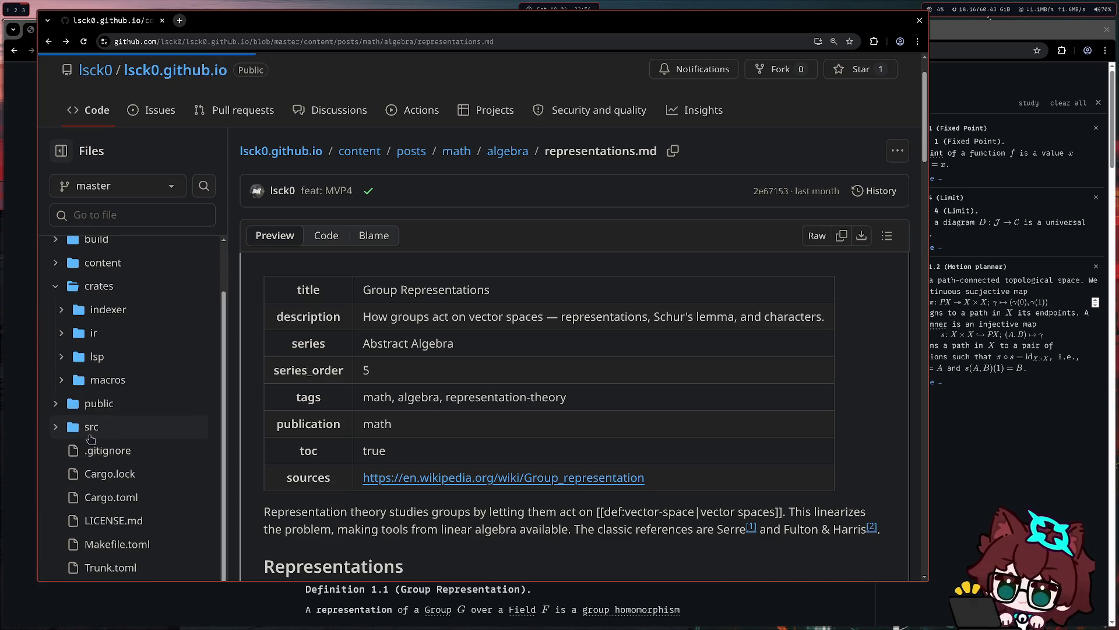
scroll(142, 444, down, 2)
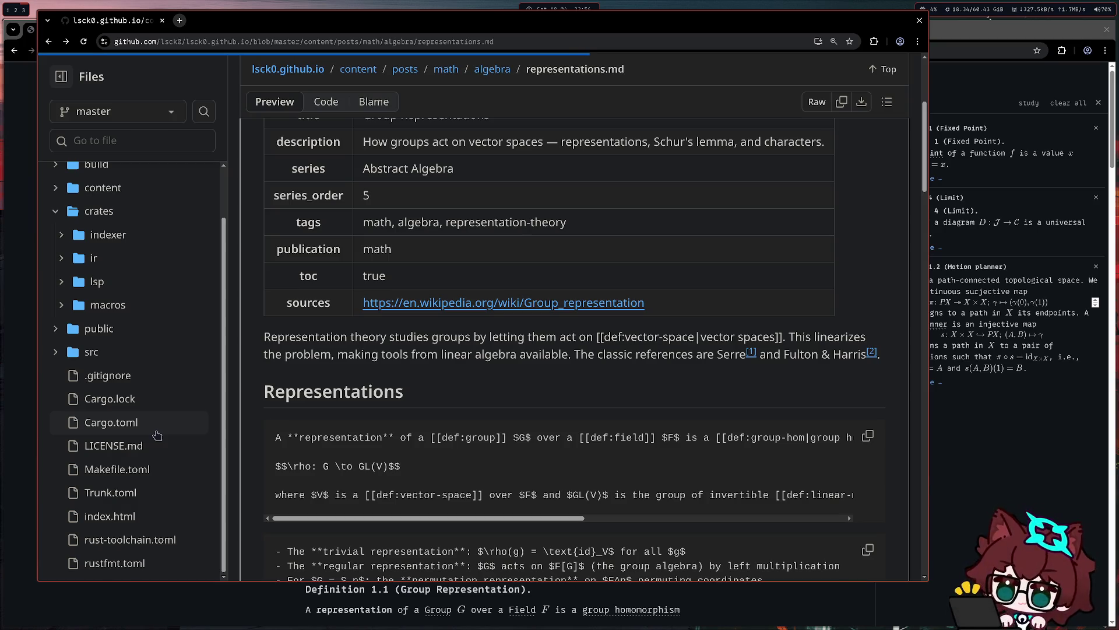
key(ctrl+w)
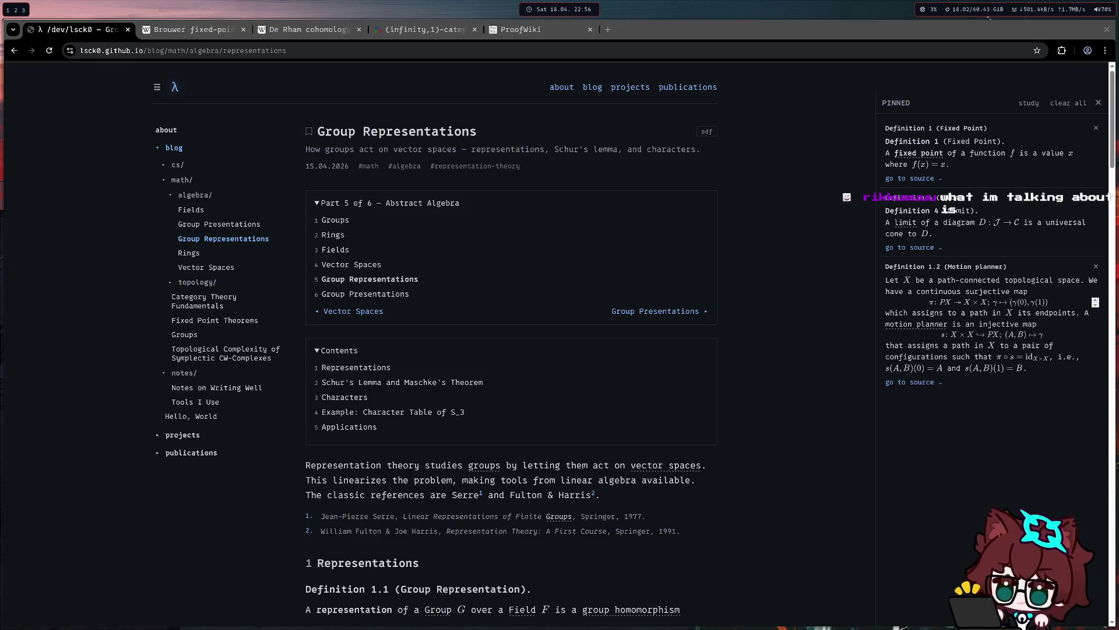
In a new tab, search 'google translate' and paste the Spanish purple-shoe sentence into the source box
click(609, 31)
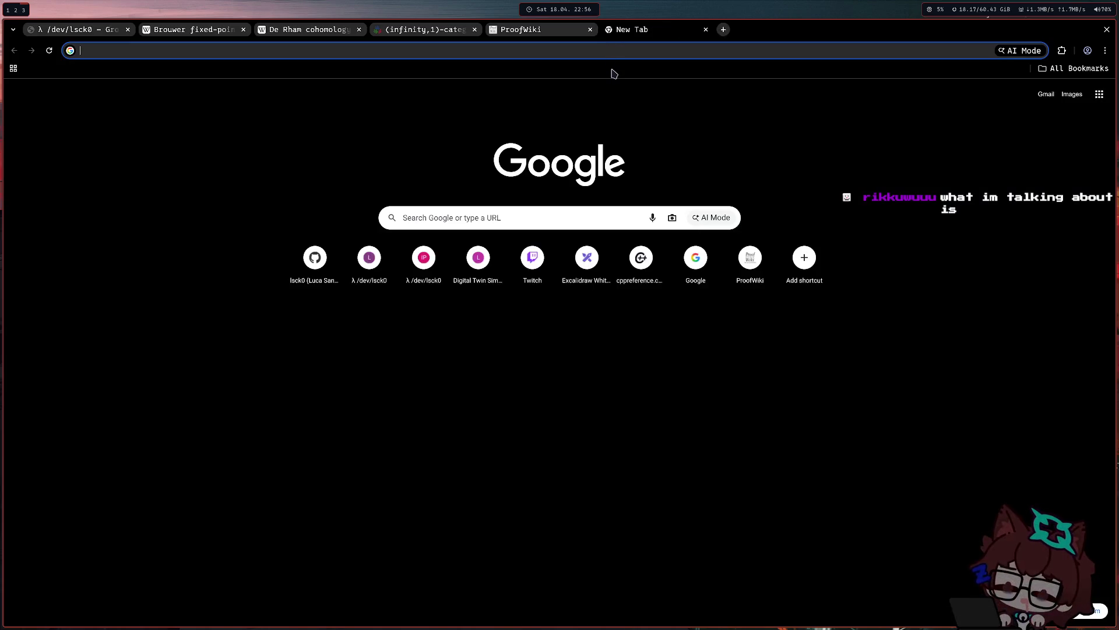
text(google translate)
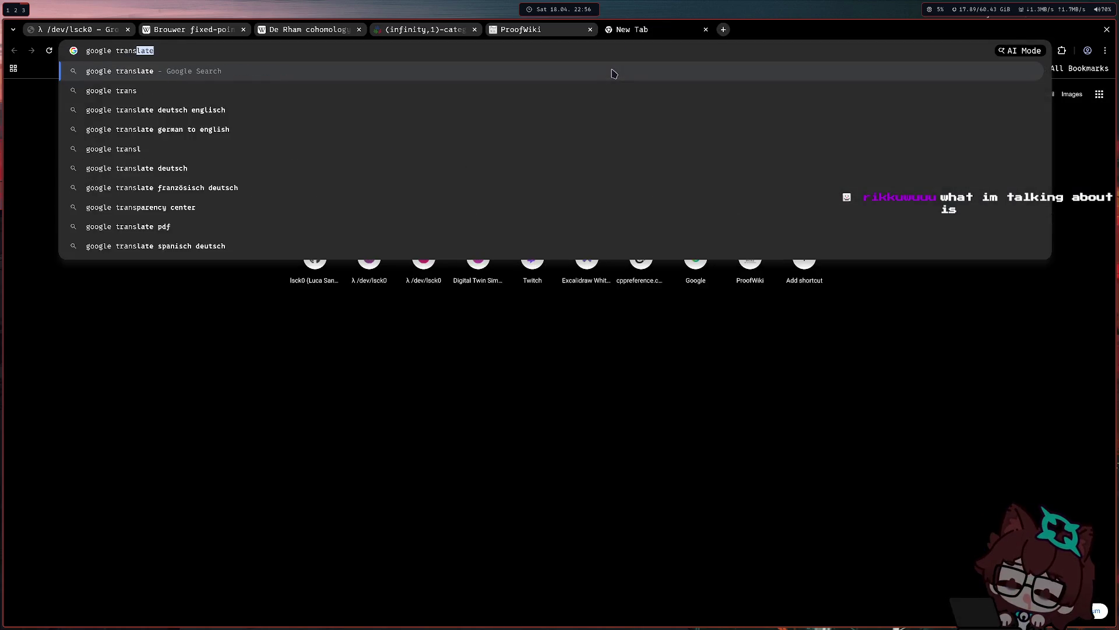
key(Return)
click(175, 342)
text(¡El zapato morado canta ópera bajo la lluvia de gelatina!)
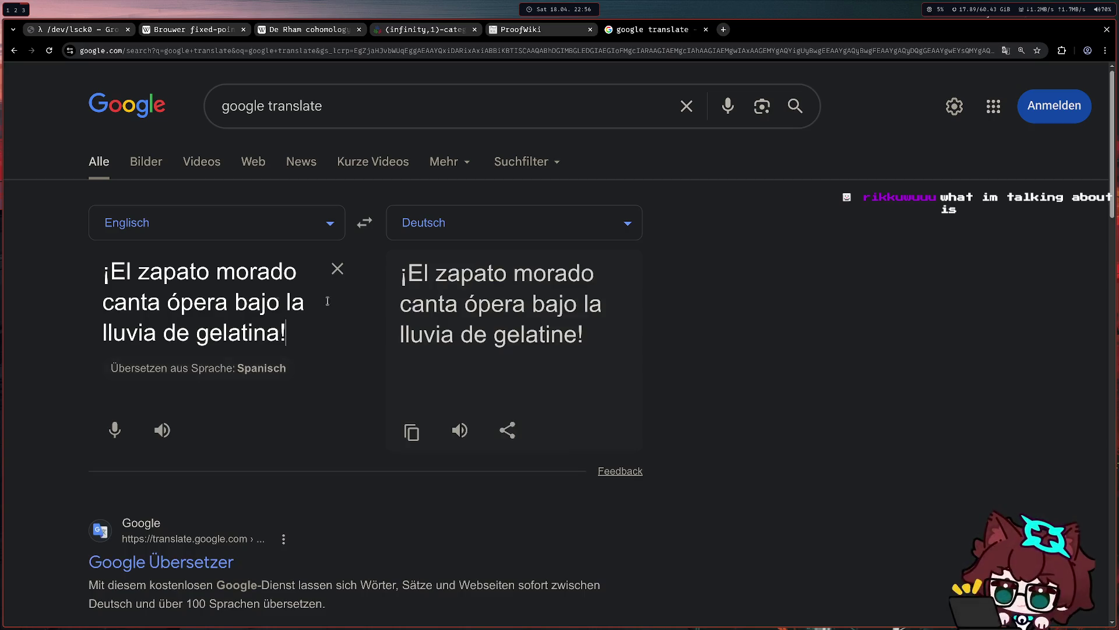
Choose Englisch as target language, yielding 'The purple shoe sings opera in the jelly rain!'
click(313, 232)
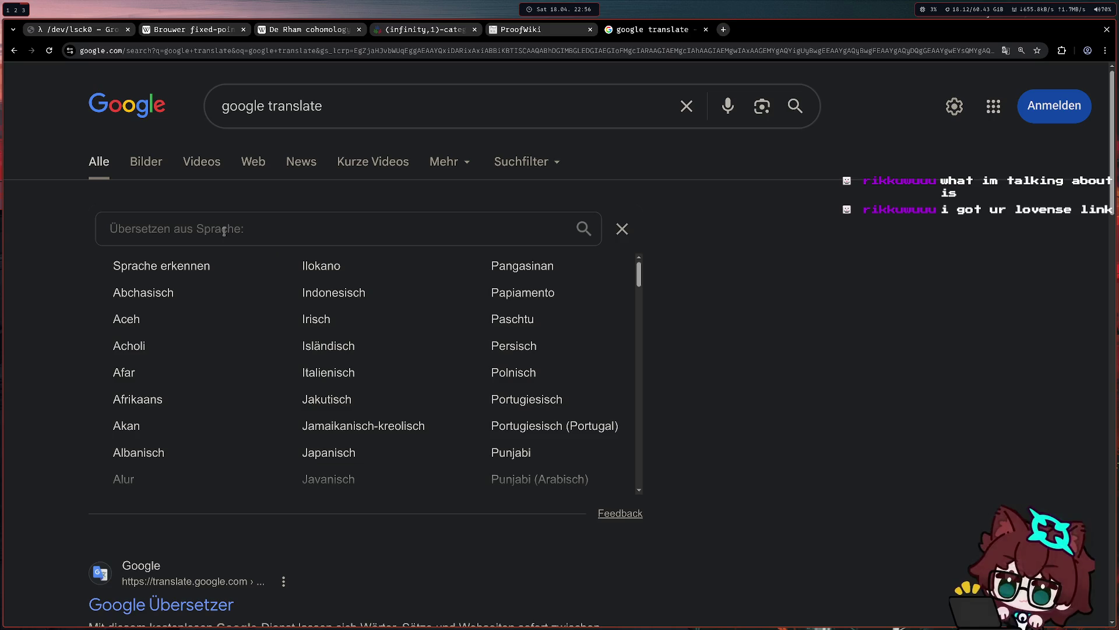
click(183, 266)
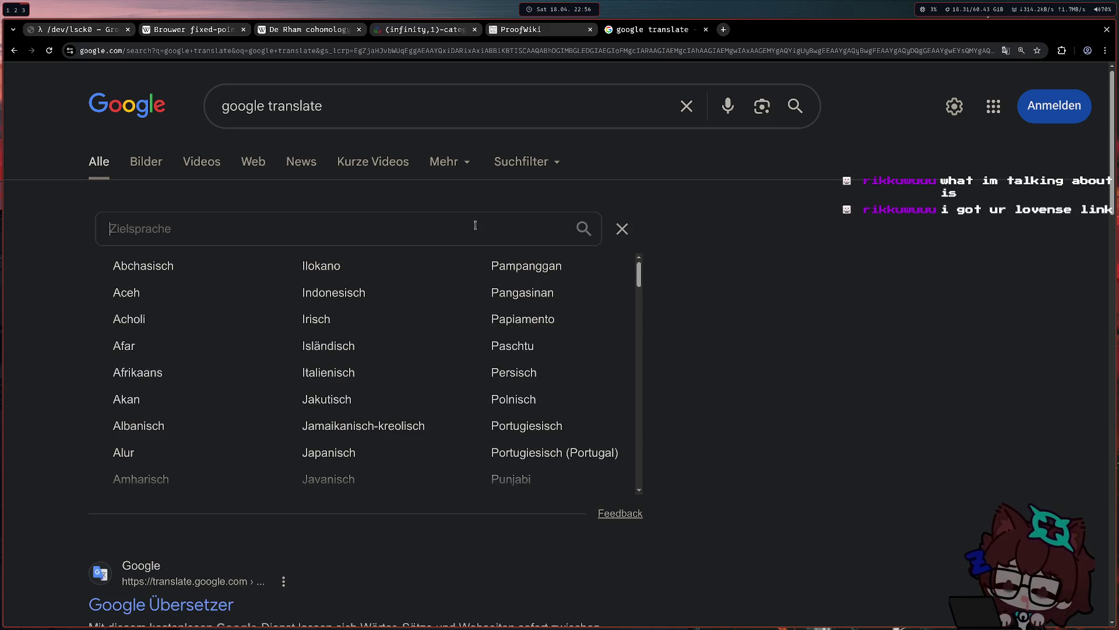
text(eng)
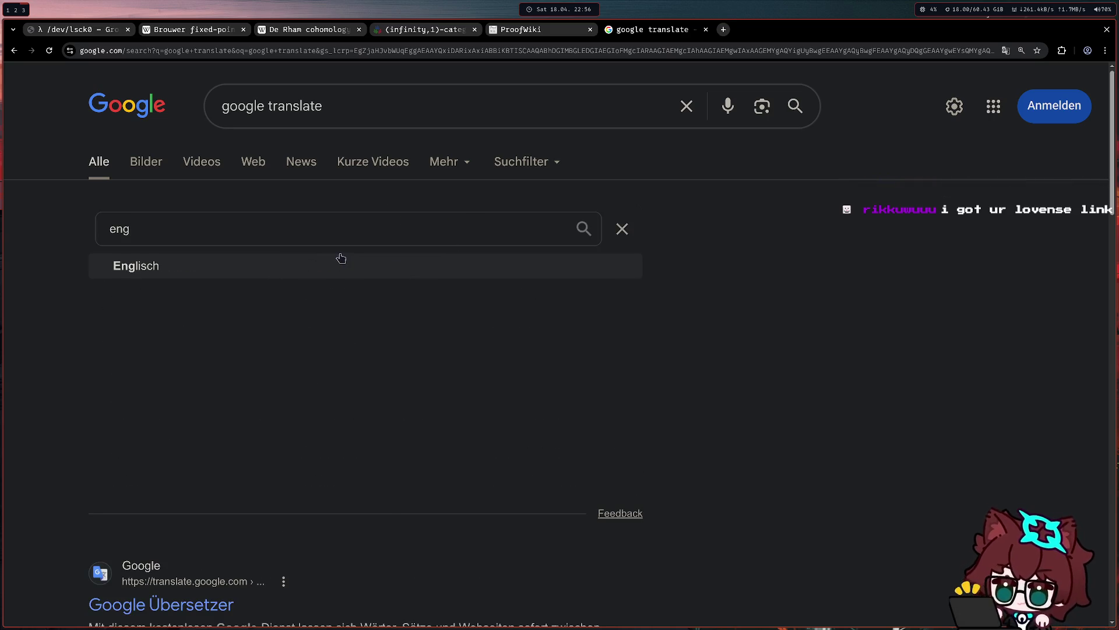
key(Return)
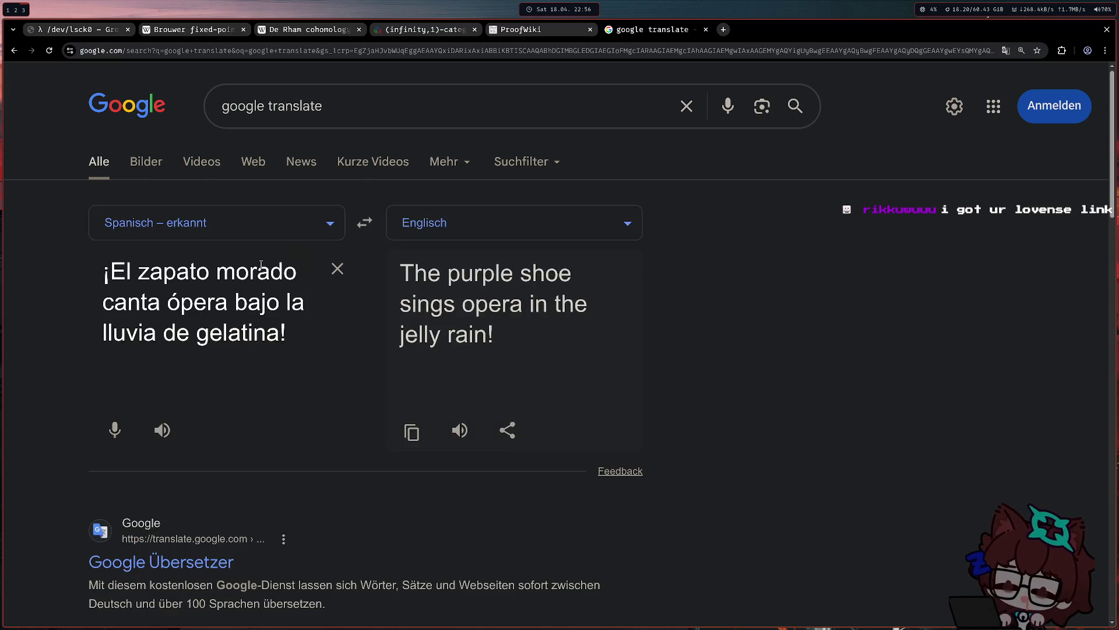
key(ctrl+a)
click(575, 341)
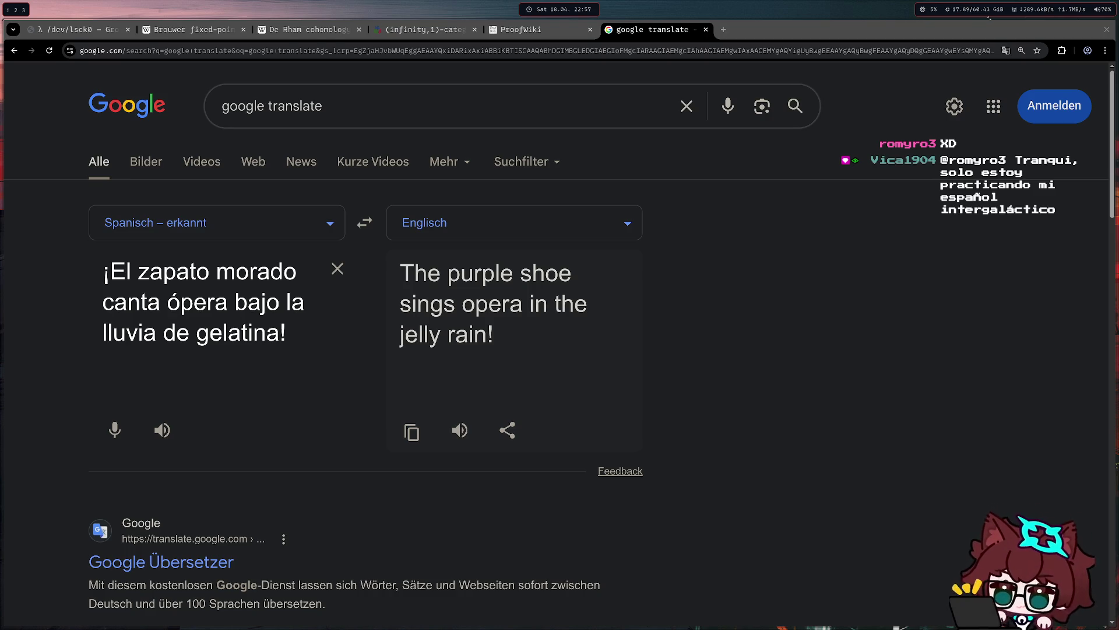
Paste successive Spanish chat messages over the source, ending with 'That sounds good to me, I'd like to practice my English akjsaks'
key(ctrl+a)
text(Tranqui, solo estoy practicando mi español intergaláctico)
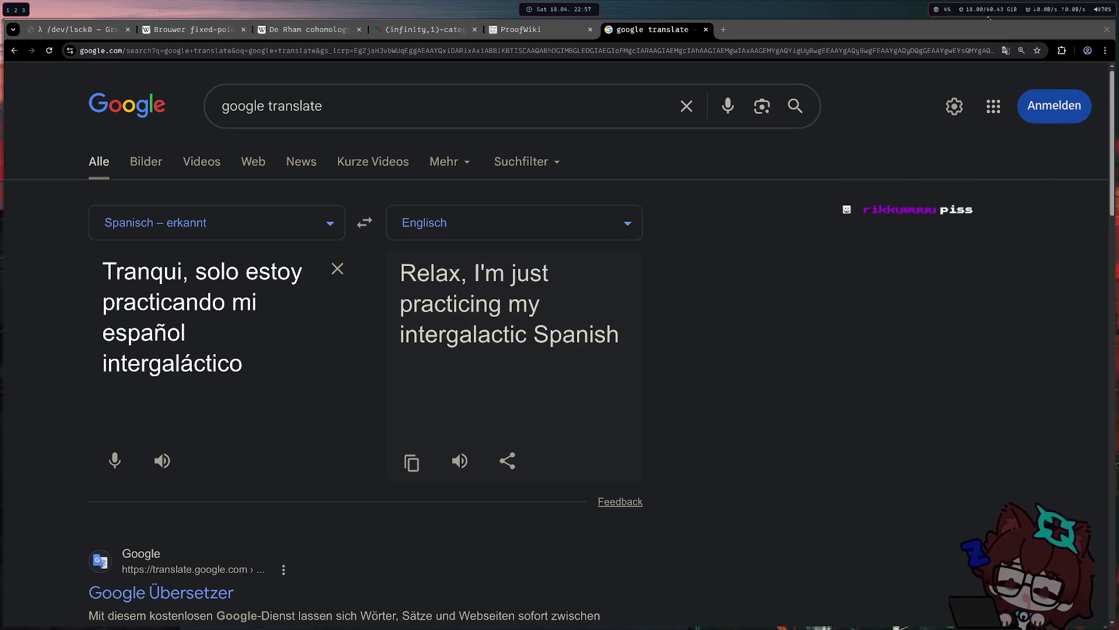
triple_click(205, 394)
click(231, 386)
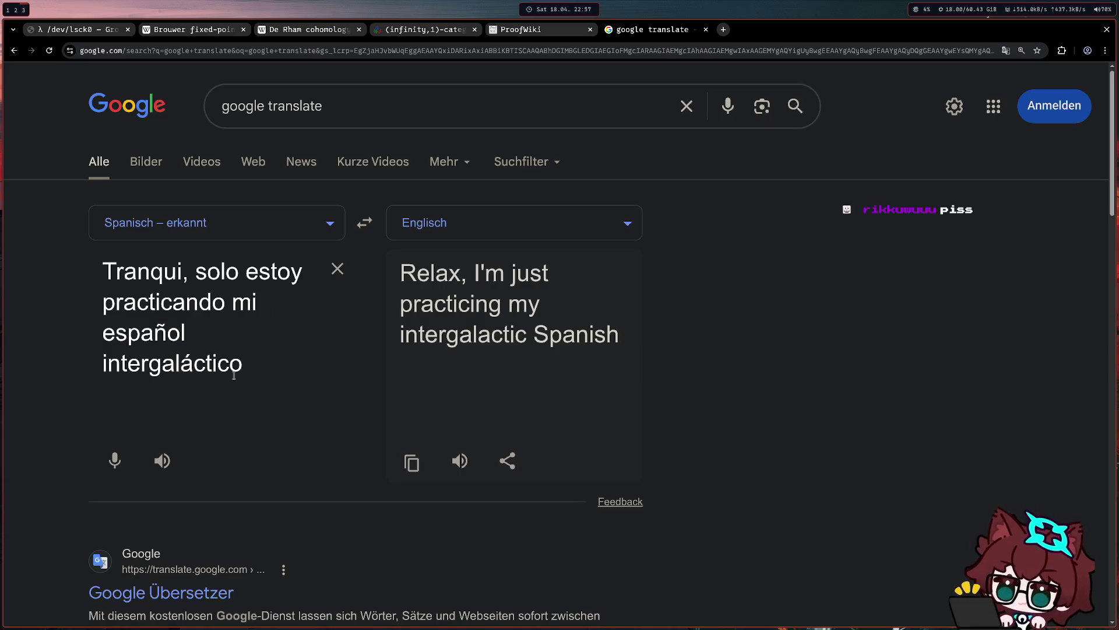
triple_click(240, 365)
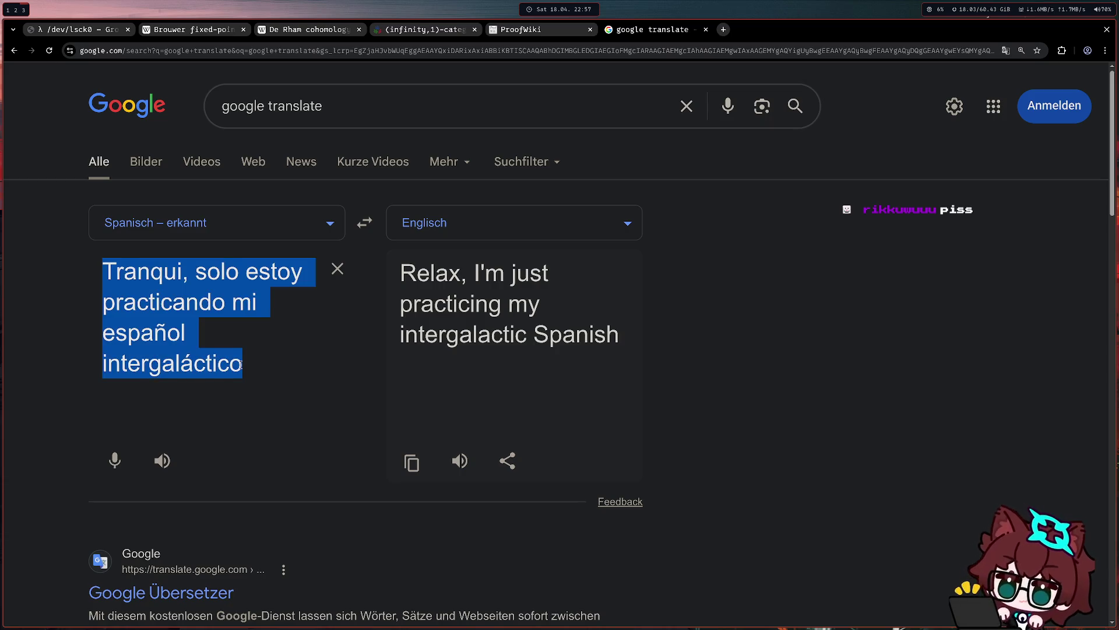
text(Gato azul camina sobre música silenciosa rápidamente.)
drag(558, 355, 373, 264)
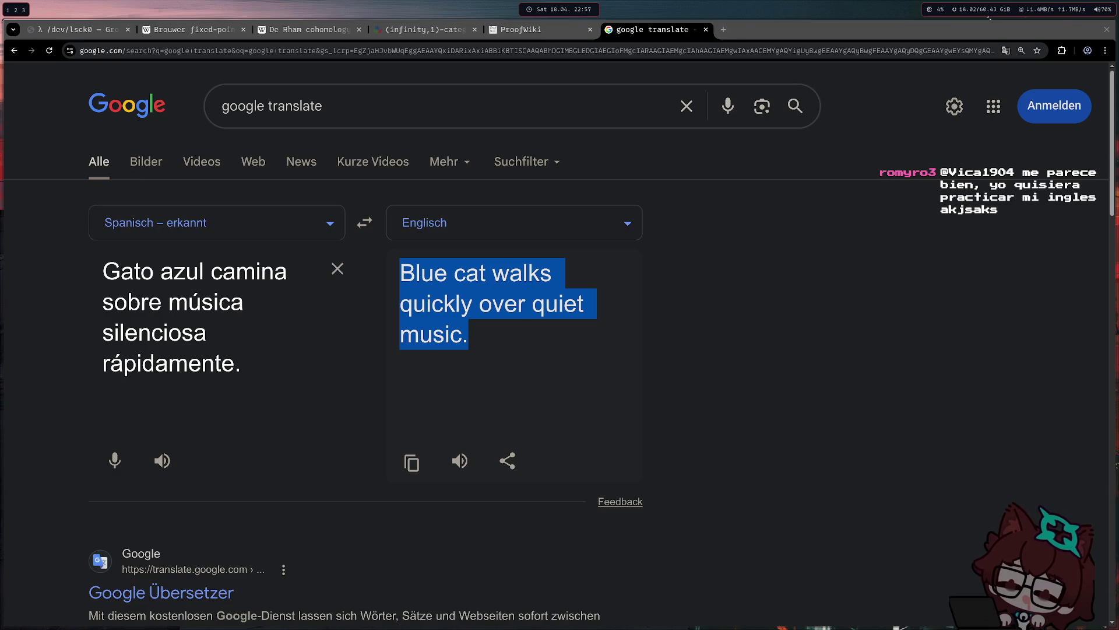
click(187, 393)
key(ctrl+a)
text(me parece bien, yo quisiera practicar mi ingles akjsaks)
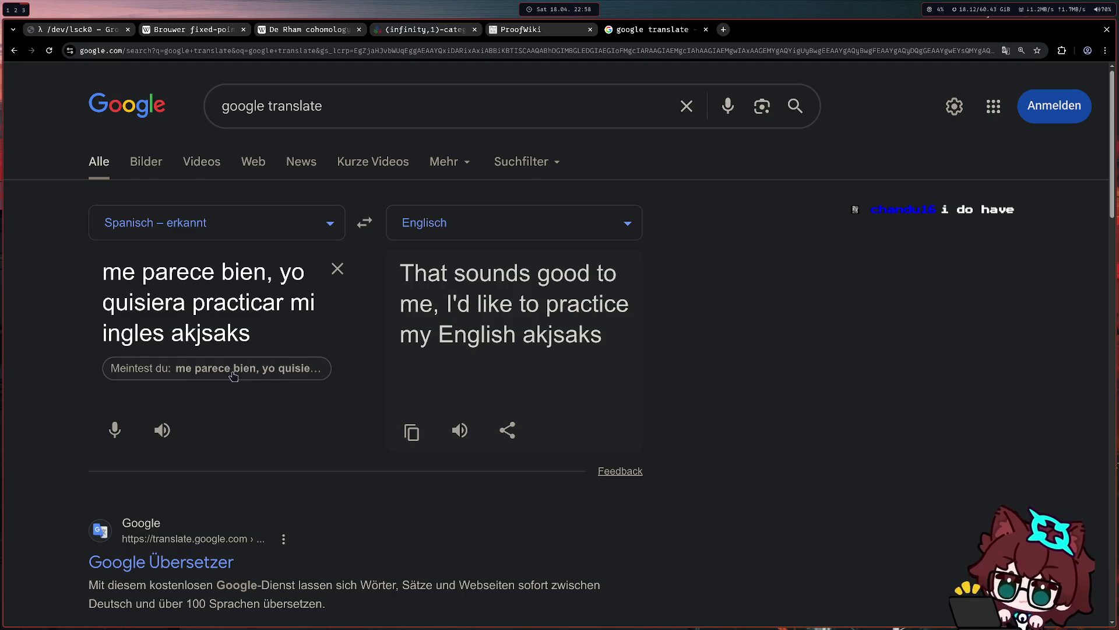
Switch to the blog tab and read the Group Representations article down to its footnotes and comments
click(89, 29)
scroll(205, 313, down, 5)
scroll(206, 313, down, 8)
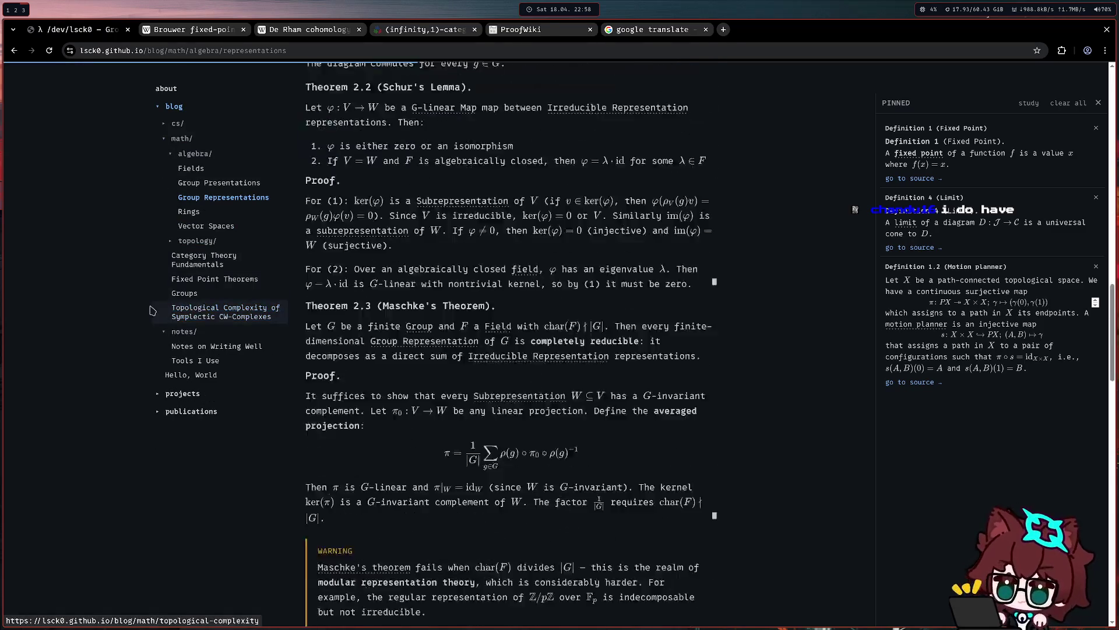
scroll(148, 302, down, 3)
scroll(104, 297, down, 1)
scroll(104, 298, down, 2)
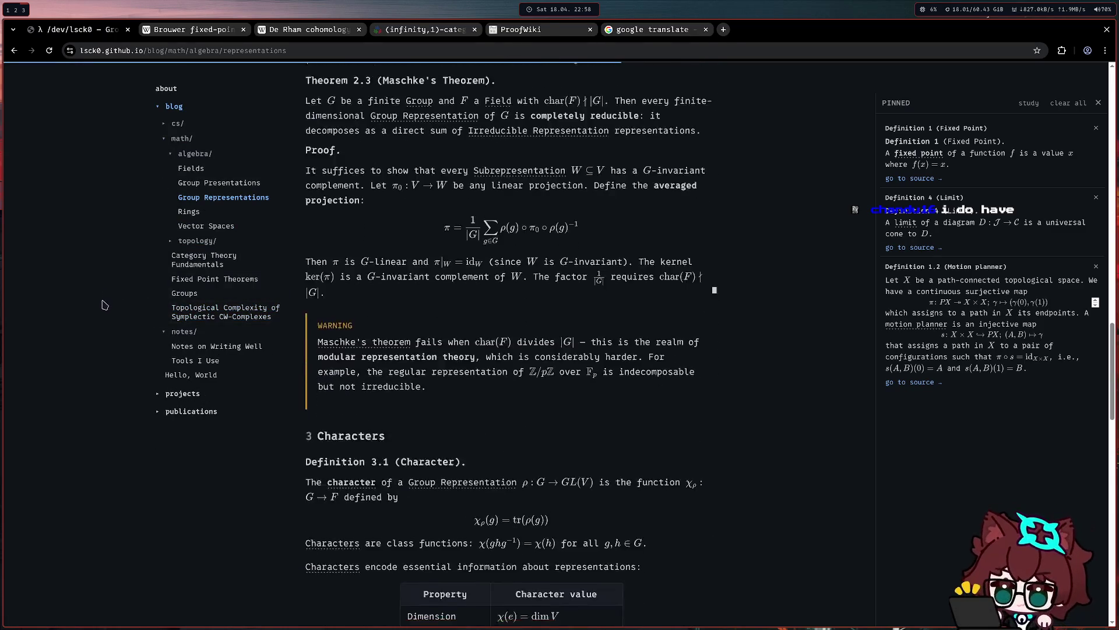
scroll(102, 303, down, 5)
scroll(102, 304, down, 2)
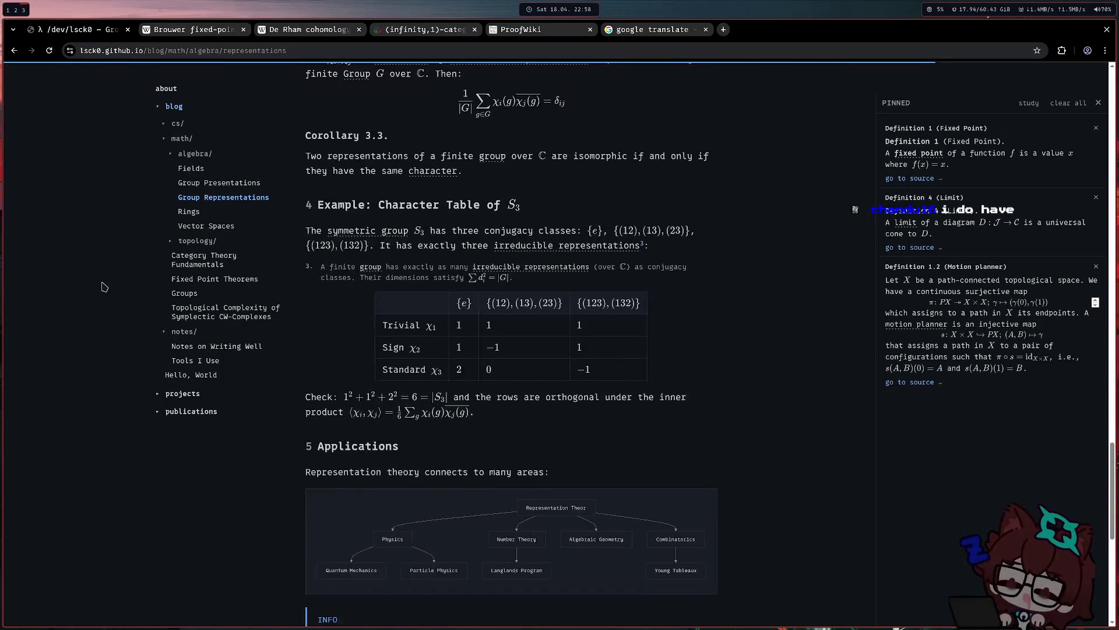
scroll(105, 296, down, 4)
scroll(108, 290, down, 3)
scroll(110, 285, down, 2)
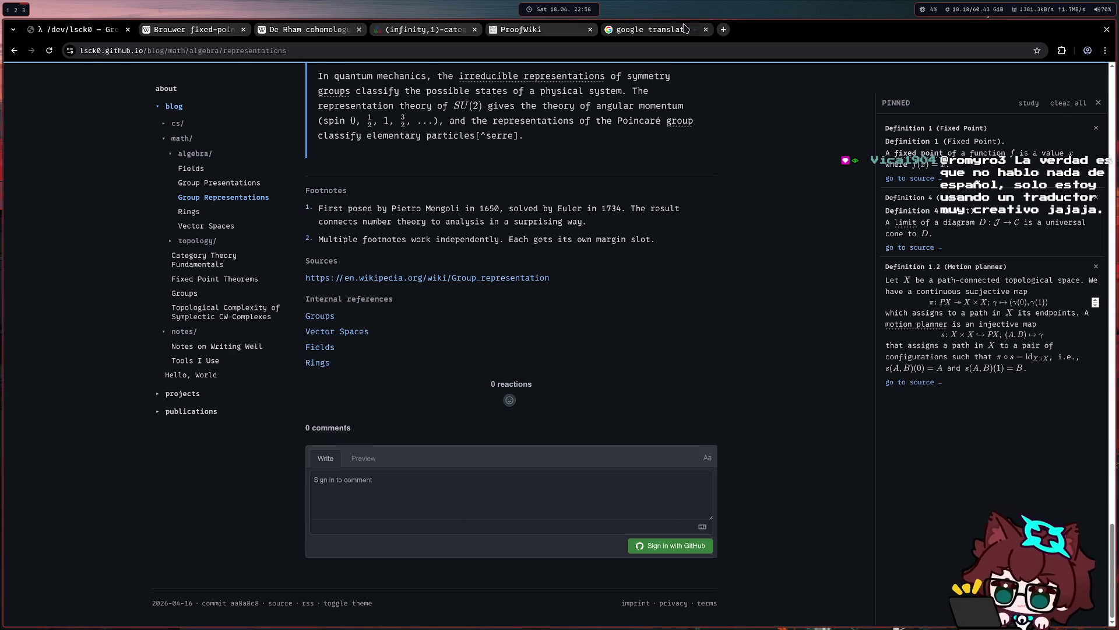
Back in the translator, paste the new Spanish message and select its English 'creative translator' rendering
click(652, 28)
triple_click(253, 330)
text(: La verdad es que no hablo nada de español, solo estoy usando un traductor muy creativo jajaja.)
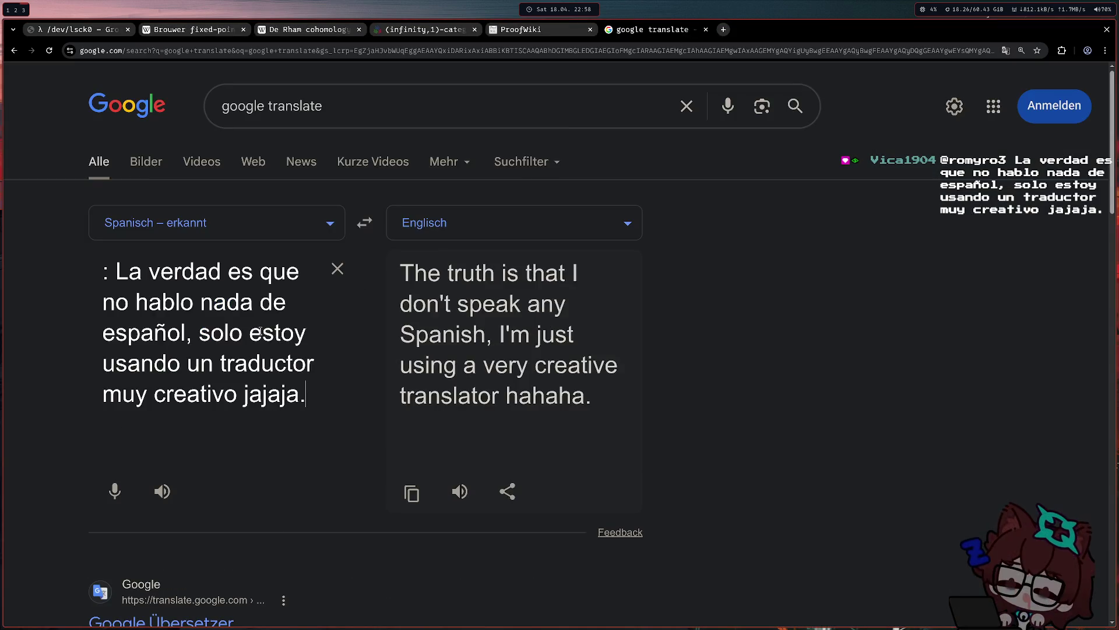
drag(407, 273, 576, 435)
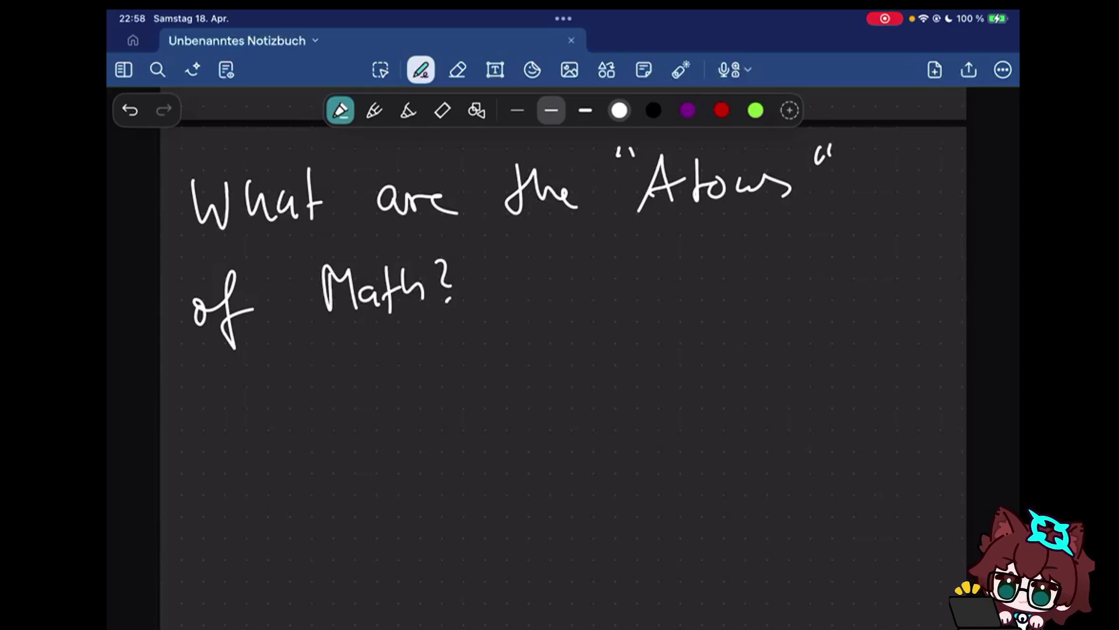
scroll(544, 358, down, 1)
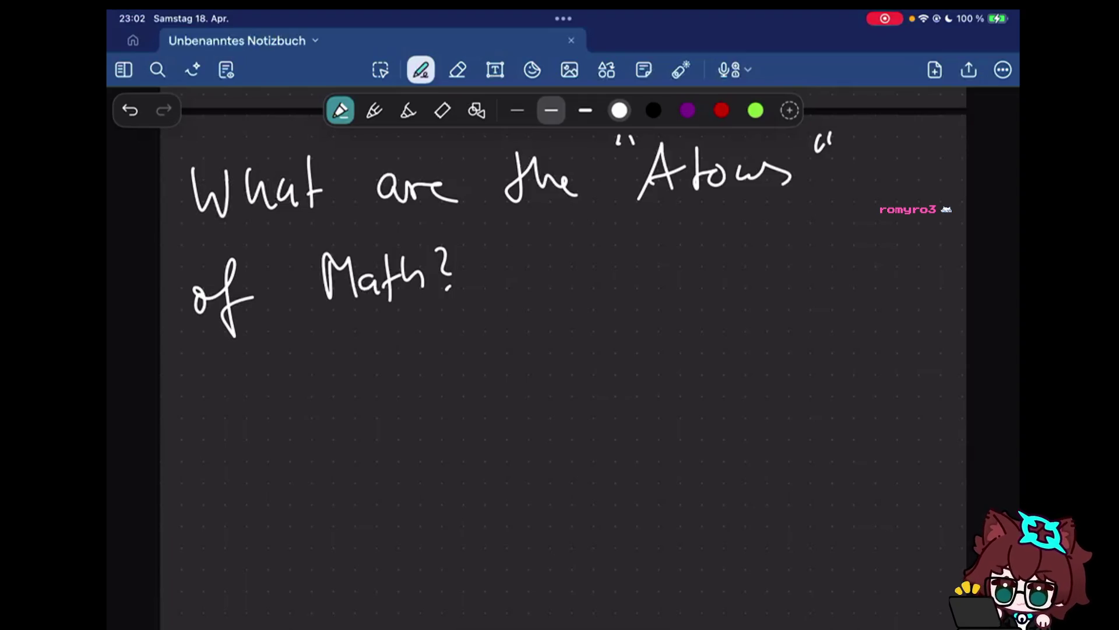
Handwrite the word SETS under the 'Atoms of Math' question and box it in
click(512, 389)
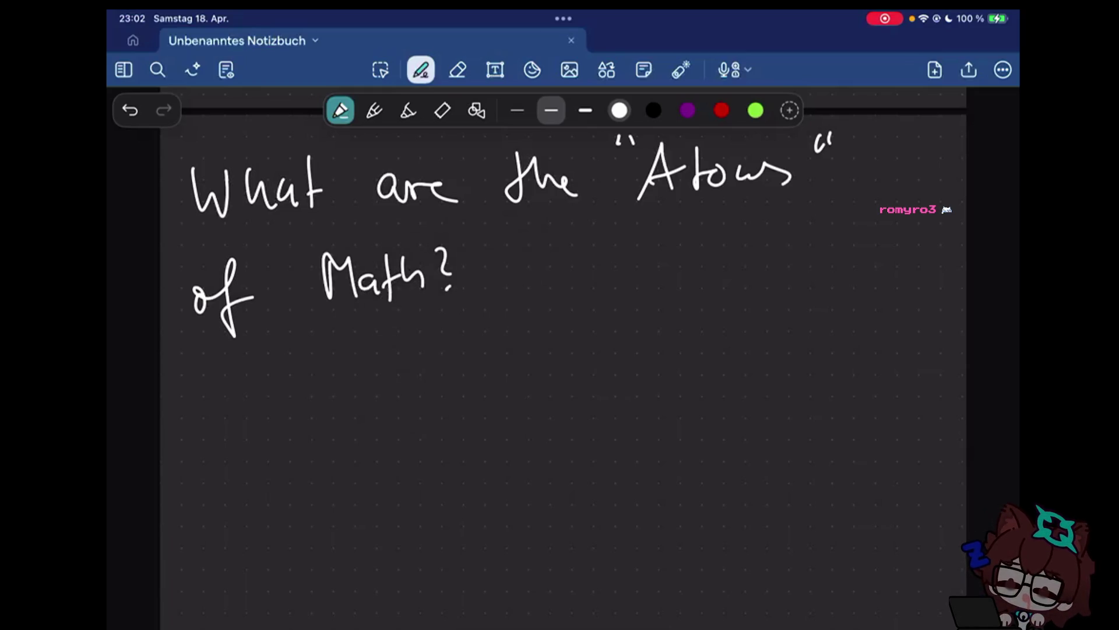
drag(426, 376, 390, 441)
drag(506, 366, 506, 439)
mouse_move(449, 403)
mouse_down()
mouse_move(495, 402)
mouse_move(553, 366)
mouse_up()
drag(529, 369, 527, 442)
drag(551, 440, 632, 371)
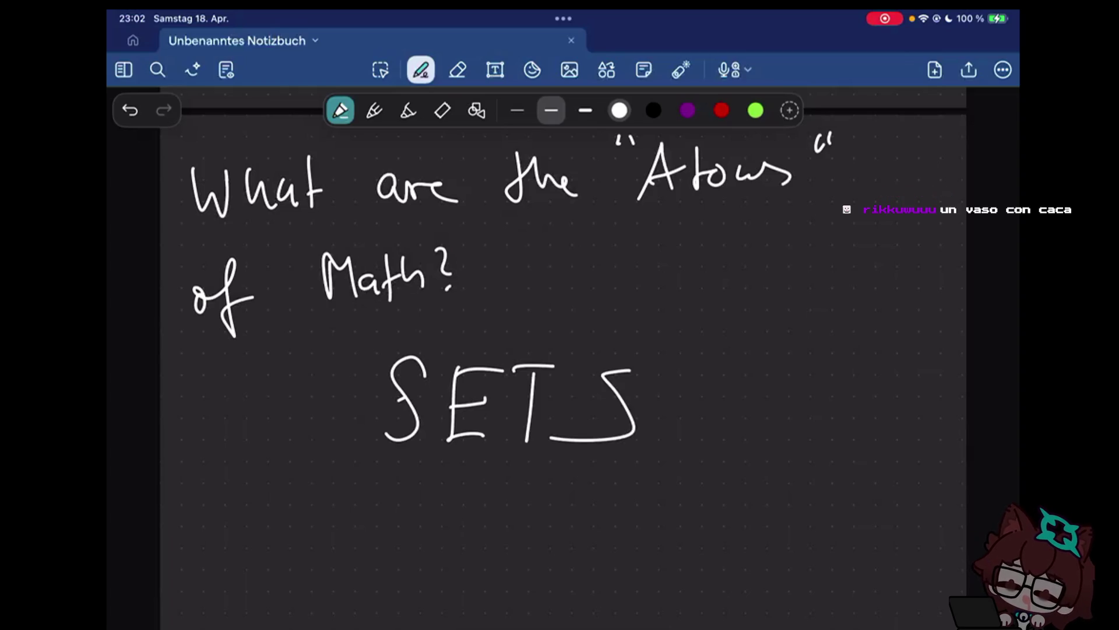
drag(357, 448, 368, 479)
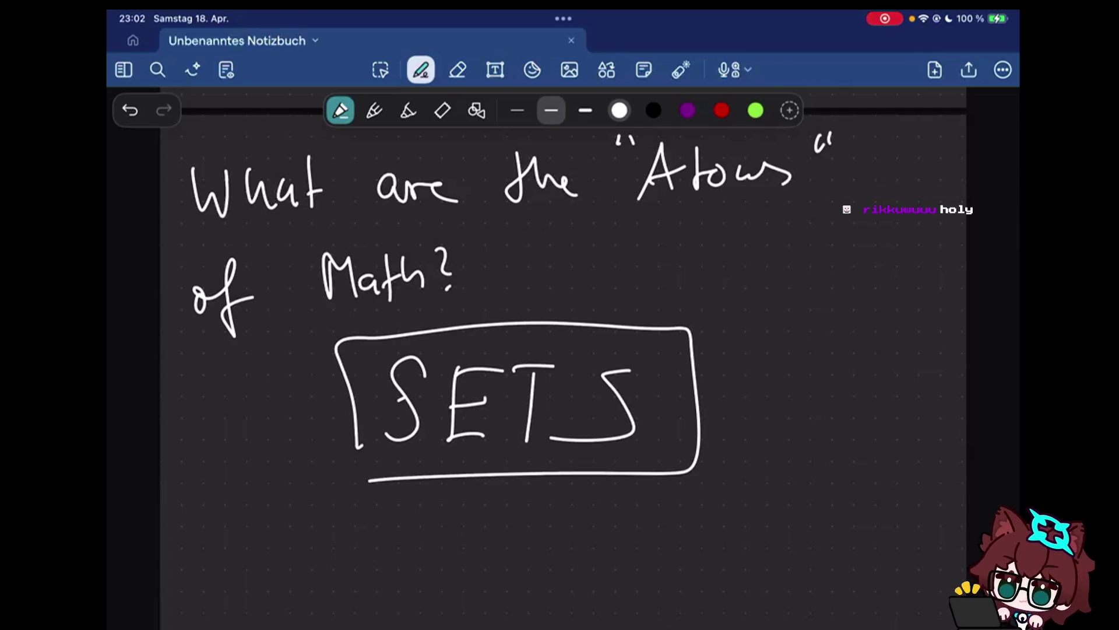
scroll(559, 351, down, 5)
mouse_move(177, 370)
mouse_down()
mouse_move(202, 366)
mouse_move(205, 333)
mouse_move(273, 351)
mouse_move(403, 350)
mouse_up()
Handwrite the heading 'Naive Def (Georg Cantor).' beneath the boxed SETS
click(224, 352)
mouse_move(451, 321)
mouse_down()
mouse_move(426, 369)
mouse_move(446, 376)
mouse_up()
mouse_move(495, 336)
mouse_down()
mouse_move(577, 379)
mouse_move(544, 389)
mouse_up()
mouse_move(630, 337)
mouse_down()
mouse_move(750, 348)
mouse_move(758, 379)
mouse_up()
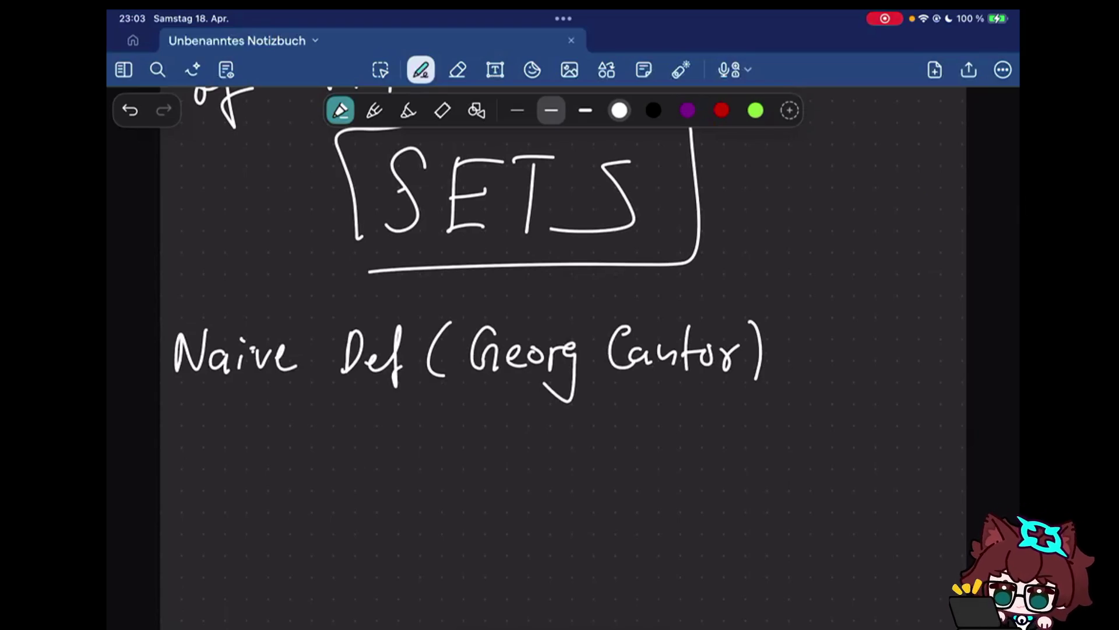
click(781, 382)
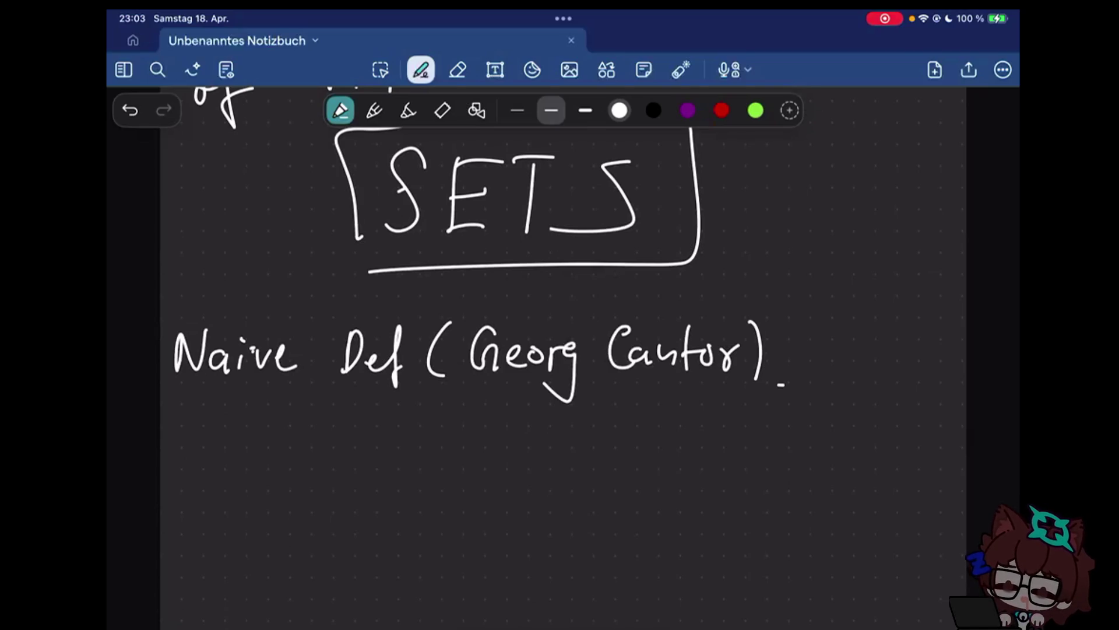
scroll(560, 350, down, 2)
Handwrite the first line 'Sets are collections of objects' below the Cantor heading
drag(217, 331, 187, 375)
drag(211, 359, 237, 368)
mouse_move(236, 334)
mouse_down()
mouse_move(274, 349)
mouse_move(259, 373)
mouse_up()
drag(321, 353, 383, 351)
mouse_move(434, 359)
mouse_down()
mouse_move(429, 378)
mouse_move(450, 359)
mouse_move(469, 380)
mouse_up()
drag(492, 327, 490, 380)
drag(502, 368, 521, 377)
drag(537, 326, 552, 377)
mouse_move(566, 350)
mouse_down()
mouse_move(568, 374)
mouse_move(617, 371)
mouse_up()
drag(690, 353, 680, 365)
drag(724, 323, 714, 395)
drag(790, 336, 786, 338)
mouse_move(816, 328)
mouse_down()
mouse_move(800, 366)
mouse_move(827, 376)
mouse_up()
drag(850, 360, 885, 369)
drag(909, 342, 901, 373)
Handwrite the second line 'of our world and mind.' to complete the definition
drag(203, 467, 201, 468)
drag(228, 435, 223, 500)
drag(292, 462, 345, 458)
drag(391, 446, 421, 448)
mouse_move(431, 452)
mouse_down()
mouse_move(464, 455)
mouse_move(467, 472)
mouse_move(499, 479)
mouse_up()
mouse_move(555, 454)
mouse_down()
mouse_move(536, 473)
mouse_move(691, 472)
mouse_up()
mouse_move(712, 451)
mouse_down()
mouse_move(731, 455)
mouse_move(735, 471)
mouse_move(777, 436)
mouse_up()
click(792, 473)
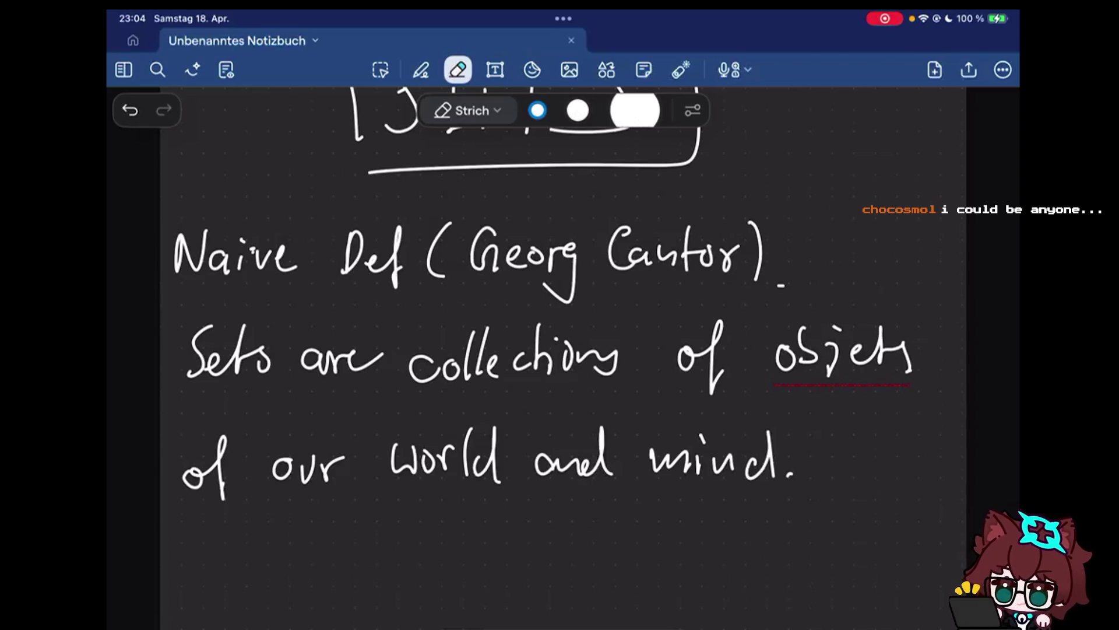
scroll(559, 349, down, 2)
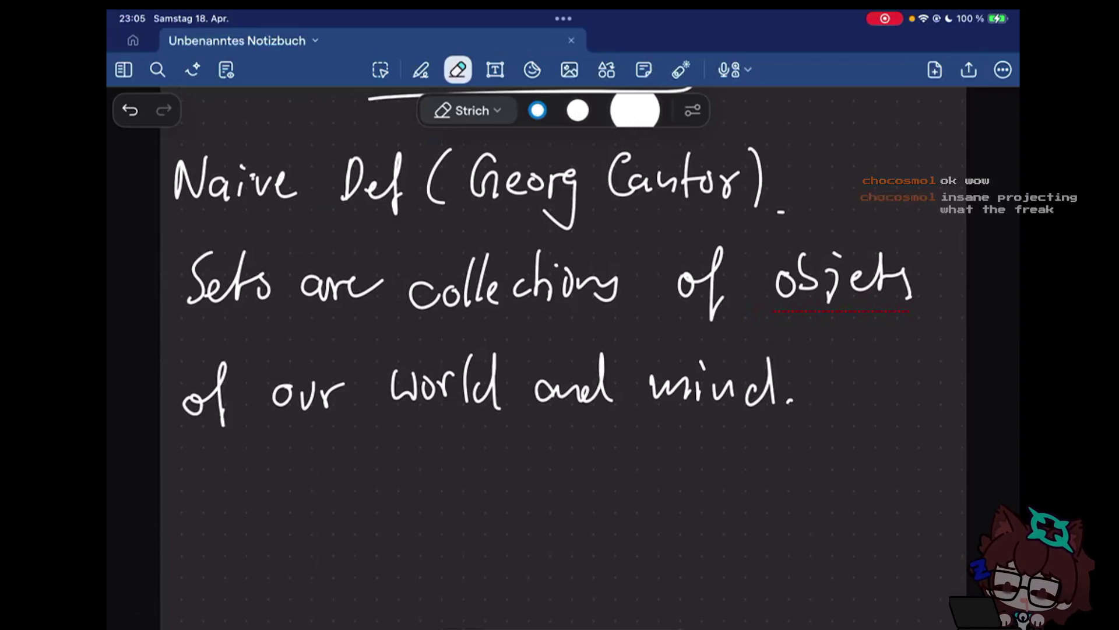
Switch to the pen tool so white ink is ready for writing below the definition
click(420, 69)
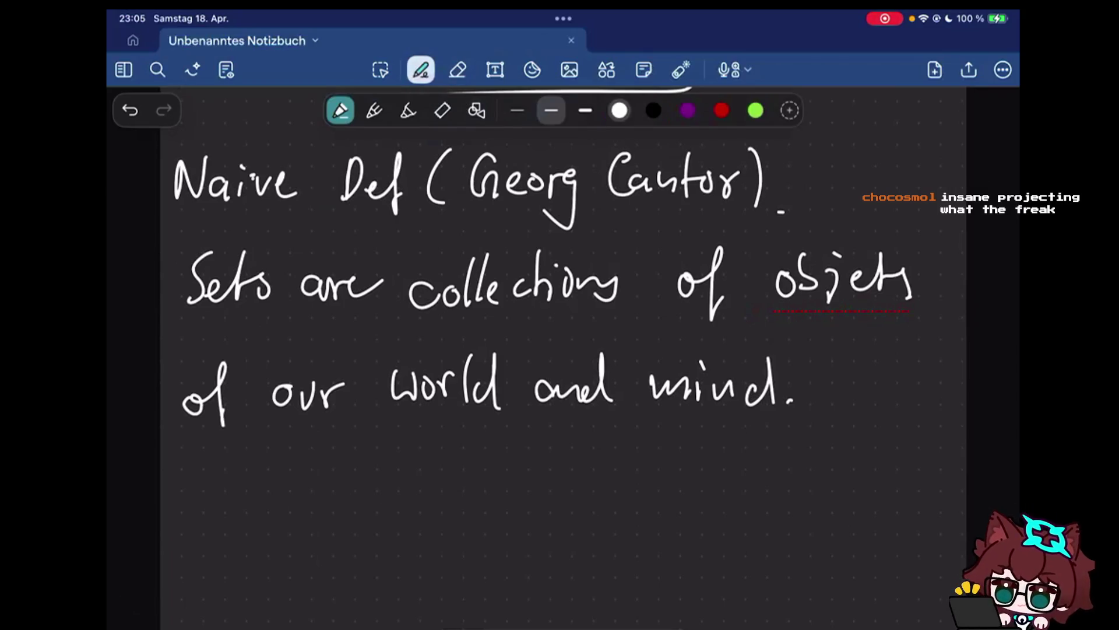
scroll(560, 350, down, 2)
scroll(560, 350, up, 2)
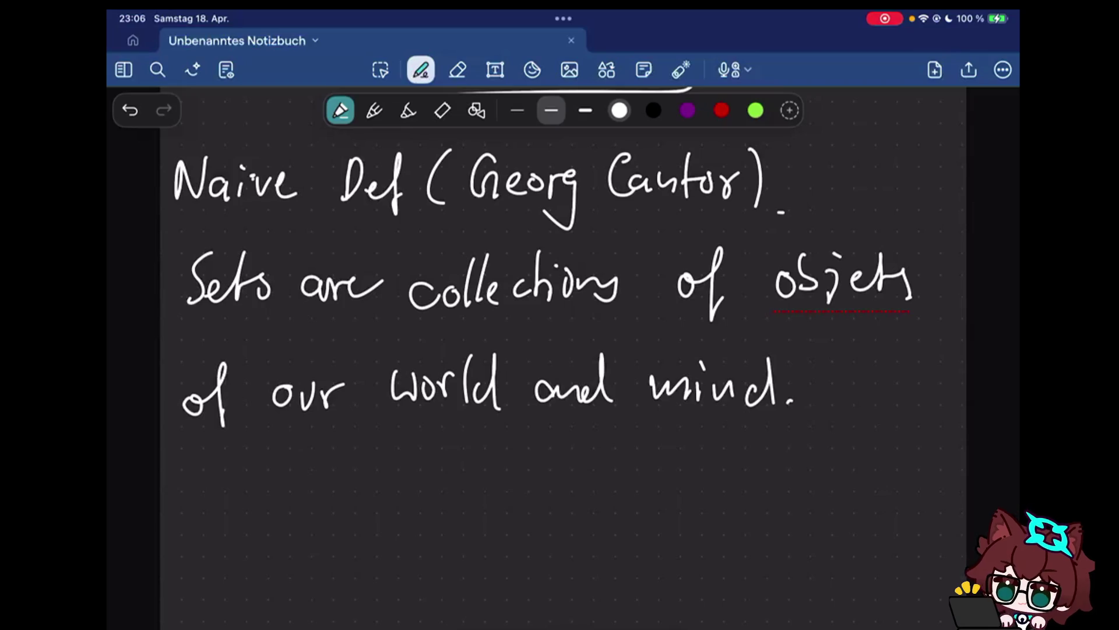
scroll(560, 351, down, 2)
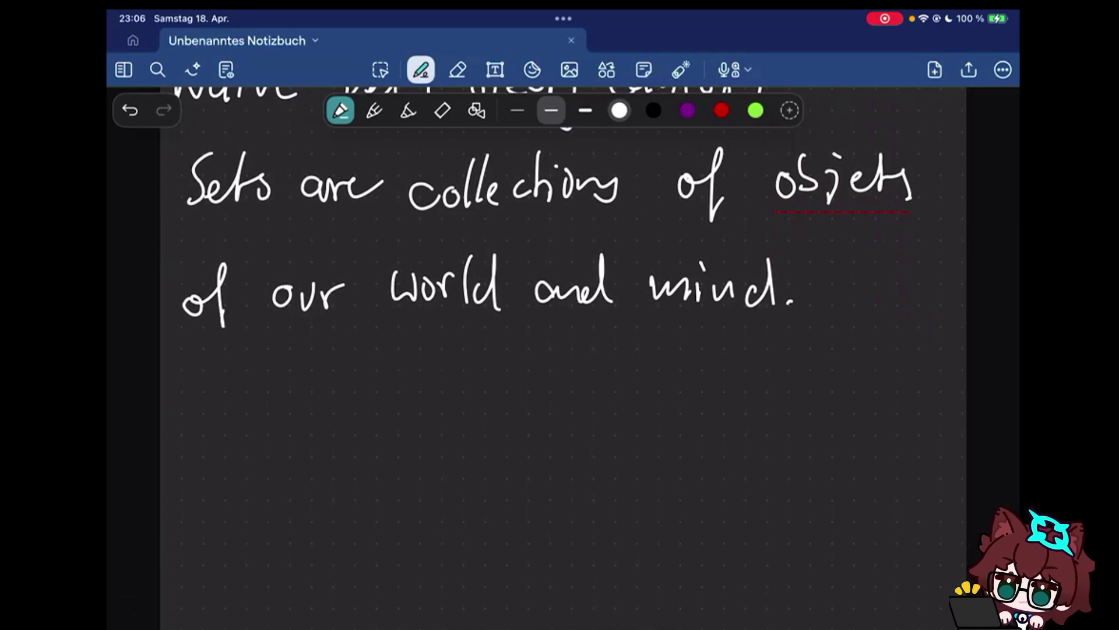
Handwrite the element symbol ∈ in quotes with a dash, below the definition
drag(276, 397, 277, 441)
drag(231, 420, 273, 419)
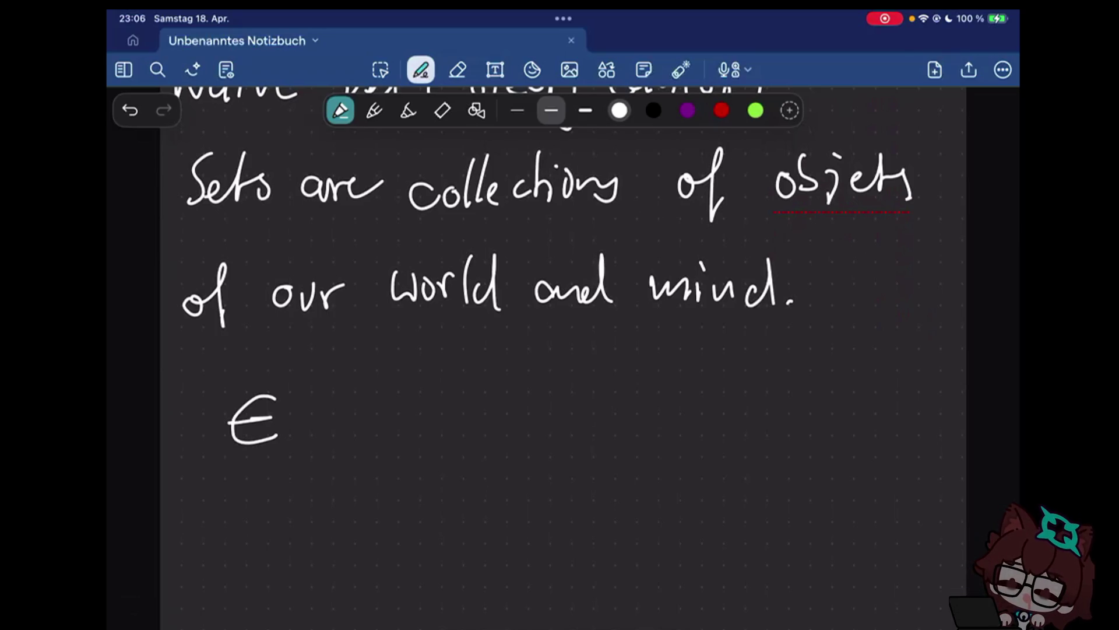
drag(187, 467, 186, 482)
drag(194, 466, 194, 482)
drag(300, 358, 298, 371)
drag(307, 357, 307, 370)
mouse_move(346, 420)
mouse_down()
mouse_move(452, 429)
mouse_move(621, 393)
mouse_up()
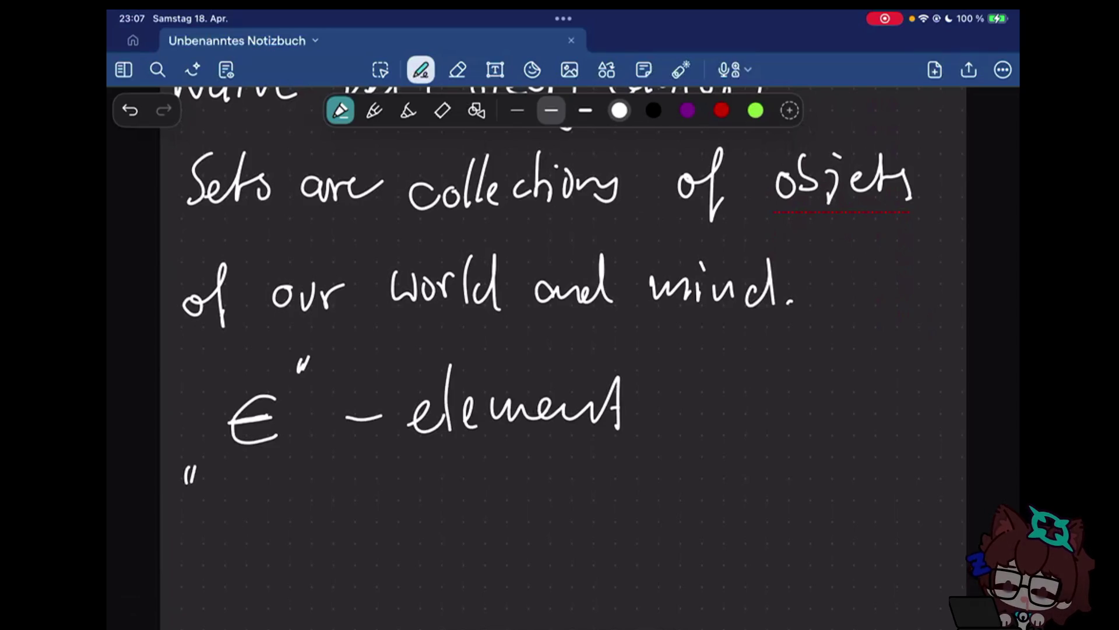
Handwrite '"α∈A" = α is an element of A' as the membership example
drag(263, 535, 270, 559)
drag(314, 522, 313, 552)
mouse_move(324, 555)
mouse_down()
mouse_move(354, 507)
mouse_move(361, 555)
mouse_move(361, 537)
mouse_up()
drag(198, 579, 196, 592)
drag(400, 480, 397, 492)
drag(408, 478, 406, 490)
drag(440, 528, 452, 528)
drag(439, 536, 452, 536)
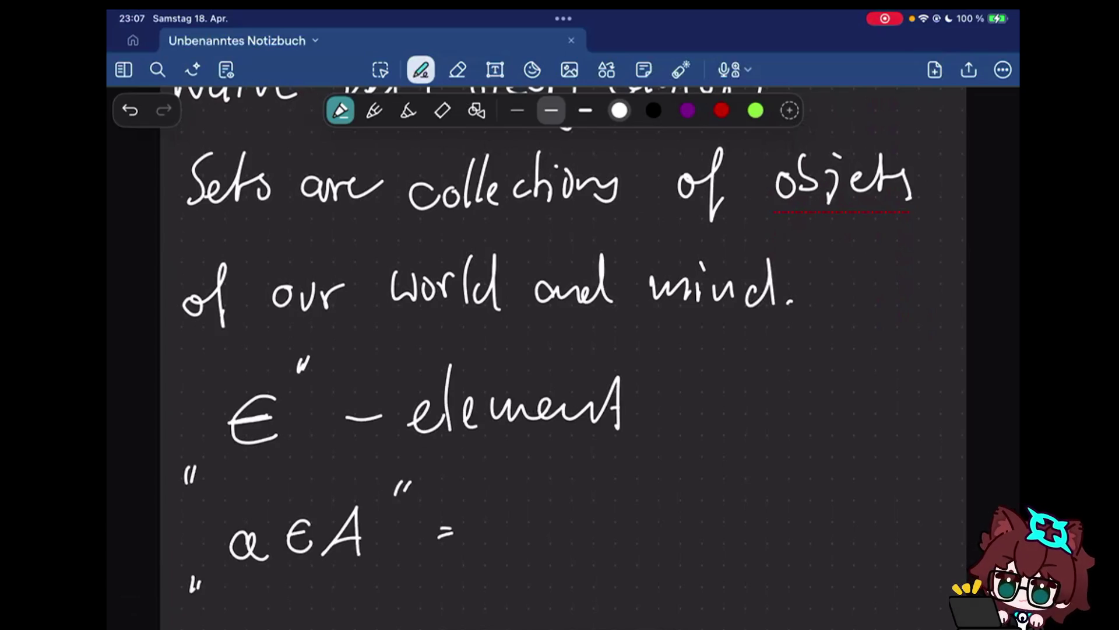
mouse_move(532, 518)
mouse_down()
mouse_move(535, 543)
mouse_move(574, 539)
mouse_up()
drag(599, 512, 584, 533)
mouse_move(652, 516)
mouse_down()
mouse_move(689, 532)
mouse_move(795, 527)
mouse_move(900, 506)
mouse_up()
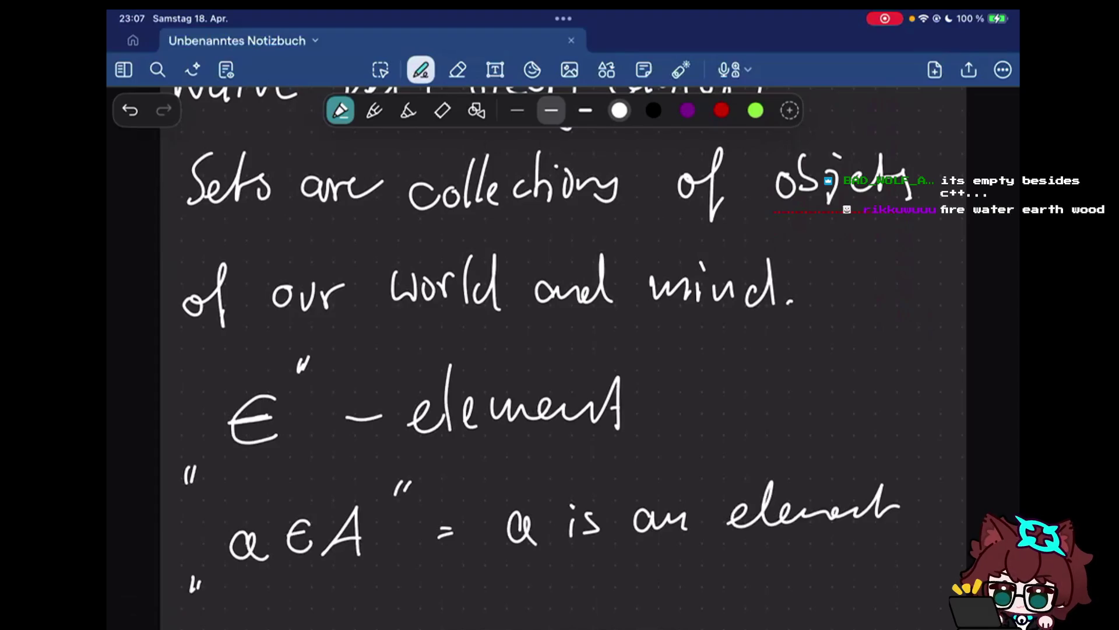
drag(717, 578, 762, 559)
mouse_move(826, 551)
mouse_down()
mouse_move(817, 586)
mouse_move(843, 588)
mouse_up()
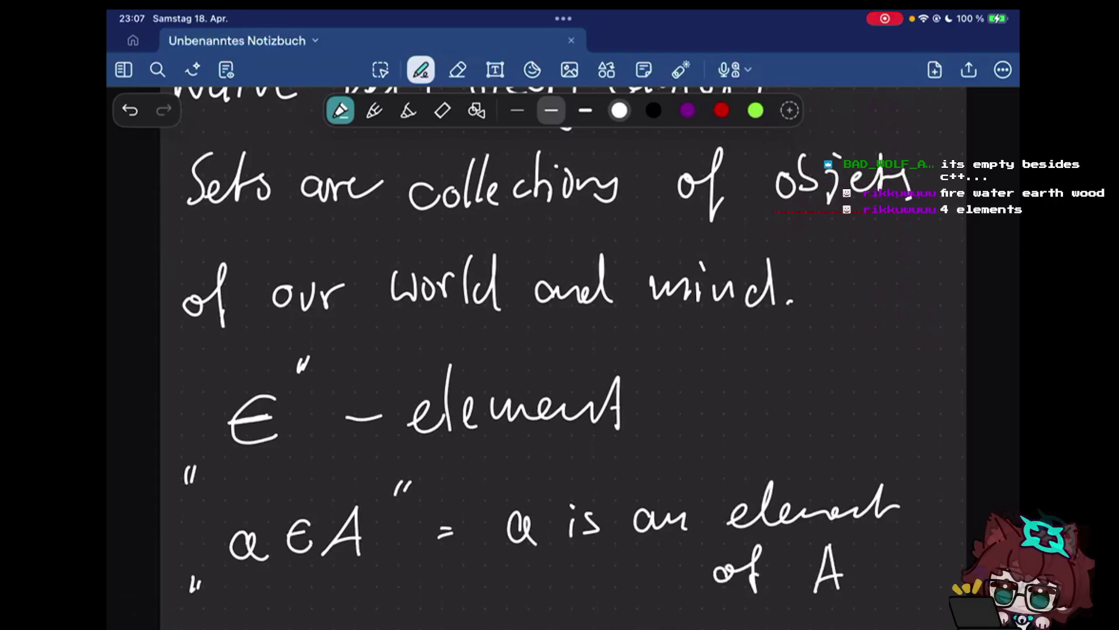
scroll(560, 350, down, 3)
drag(487, 506, 475, 527)
Handwrite 'aka inside lol', then box α∈A and undo the box
mouse_move(495, 490)
mouse_down()
mouse_move(515, 524)
mouse_move(542, 523)
mouse_up()
drag(593, 481, 594, 521)
mouse_move(604, 497)
mouse_down()
mouse_move(626, 516)
mouse_move(675, 523)
mouse_up()
click(662, 504)
drag(696, 479, 694, 525)
drag(705, 514, 731, 523)
mouse_move(773, 477)
mouse_down()
mouse_move(774, 523)
mouse_move(788, 507)
mouse_move(809, 524)
mouse_up()
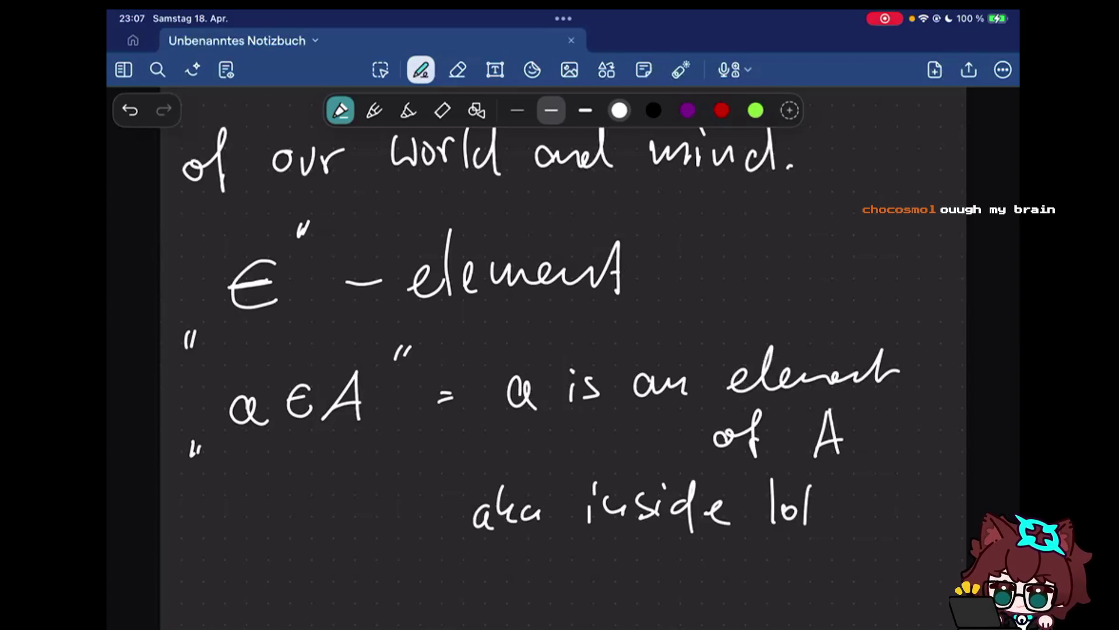
mouse_move(179, 470)
mouse_down()
mouse_move(334, 476)
mouse_move(271, 343)
mouse_move(194, 462)
mouse_up()
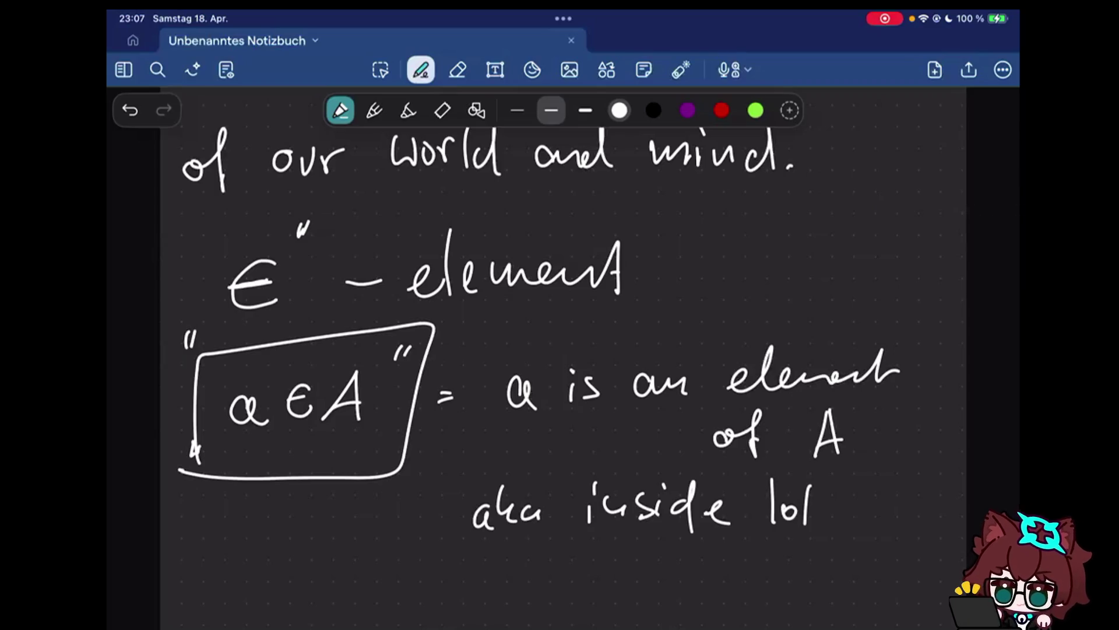
key(ctrl+z)
scroll(560, 350, up, 2)
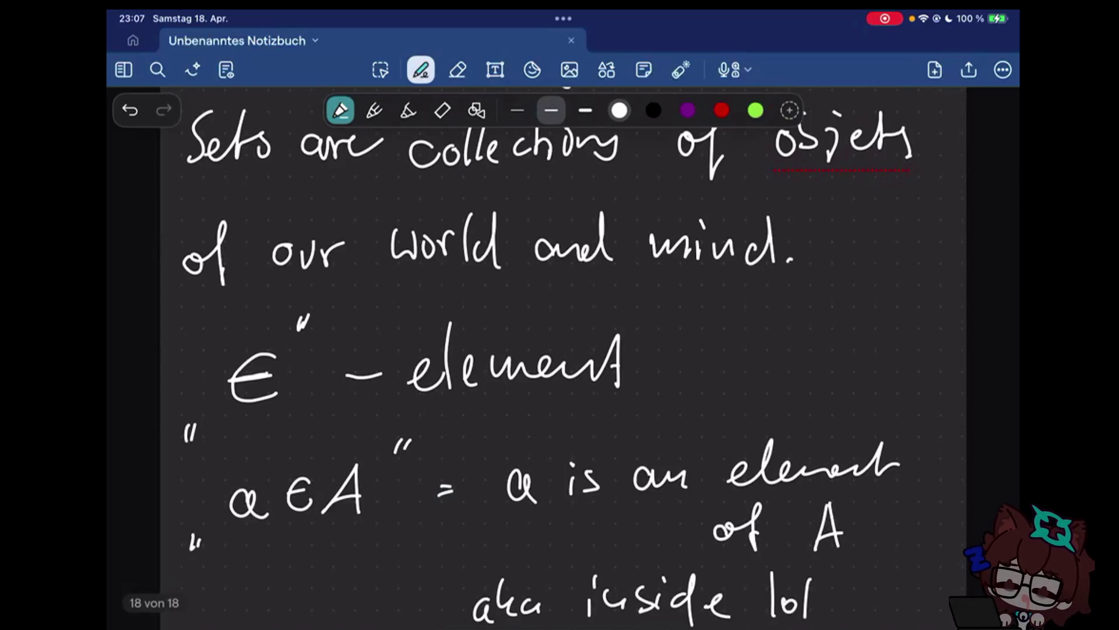
scroll(560, 350, down, 2)
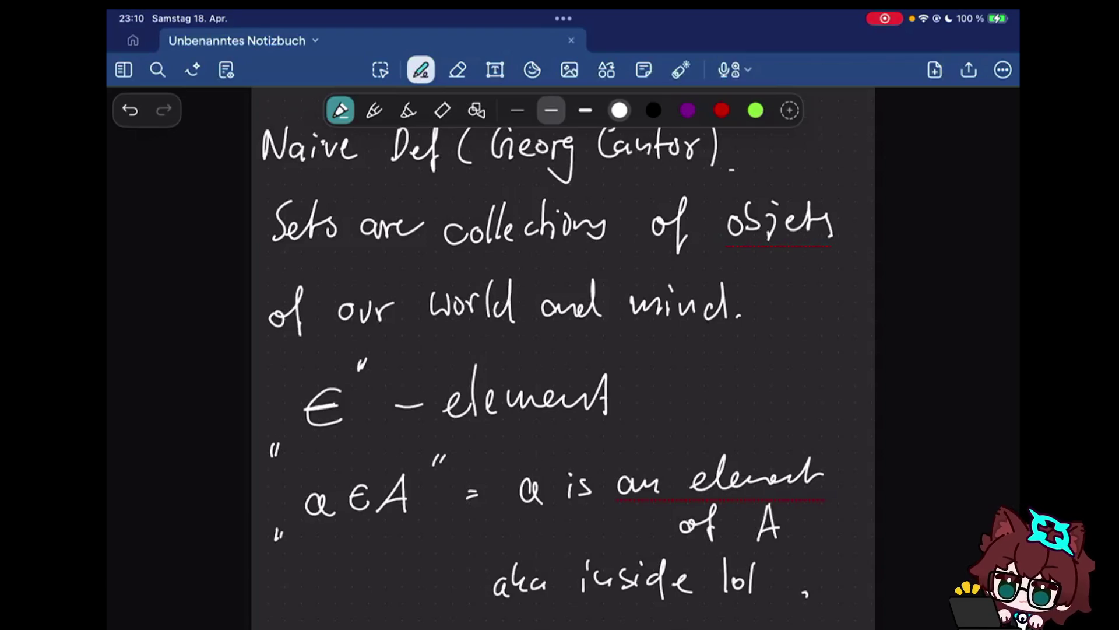
scroll(564, 350, down, 10)
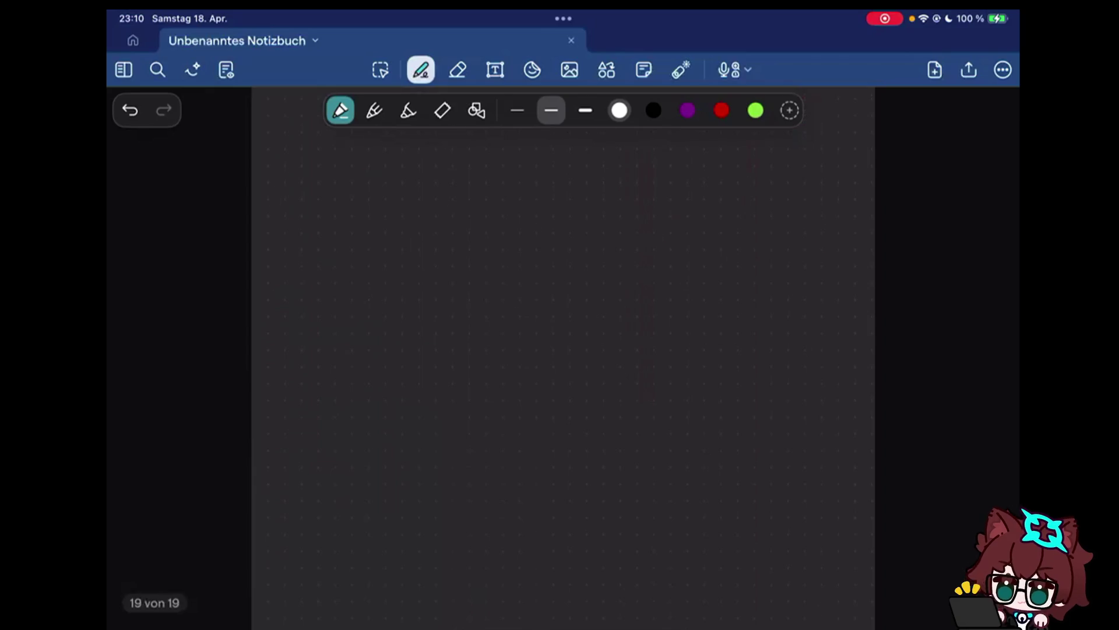
scroll(564, 350, up, 5)
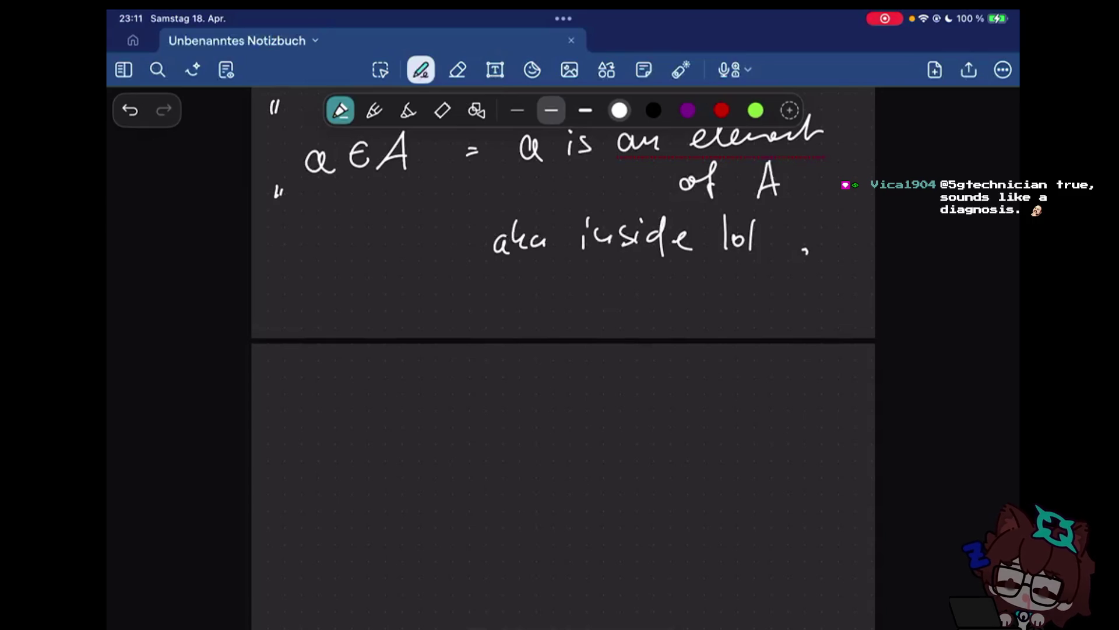
scroll(563, 350, down, 1)
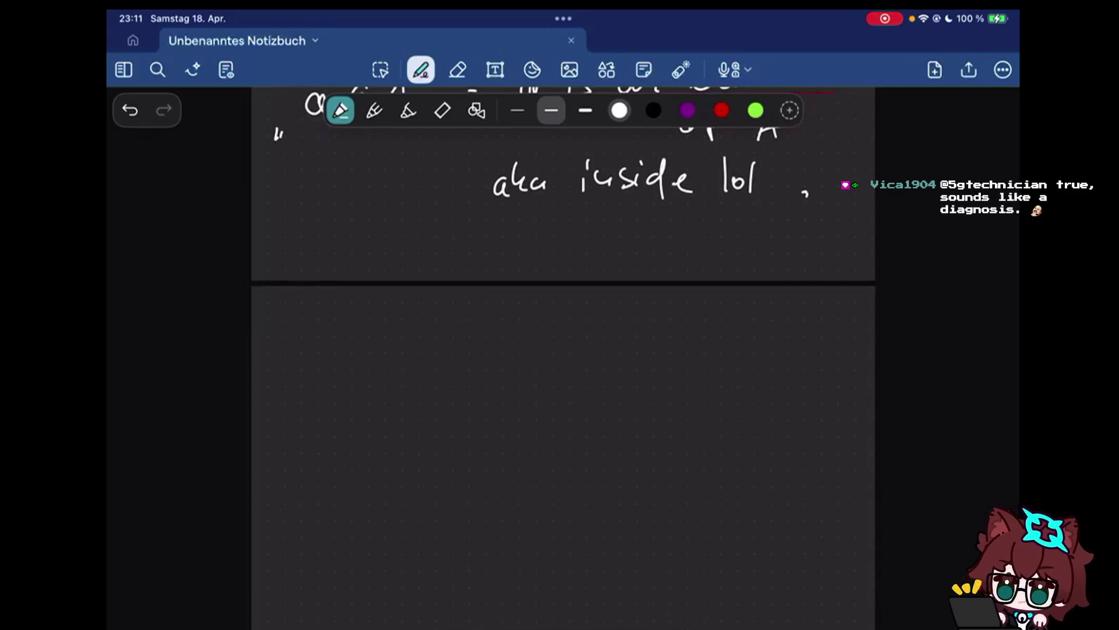
scroll(563, 350, down, 2)
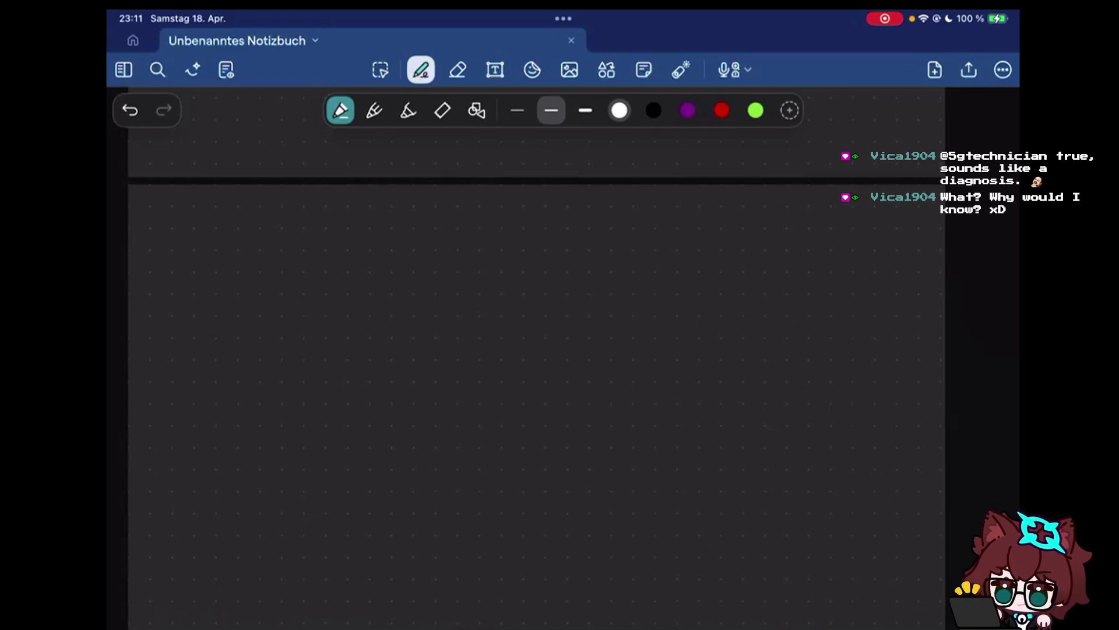
scroll(563, 350, down, 1)
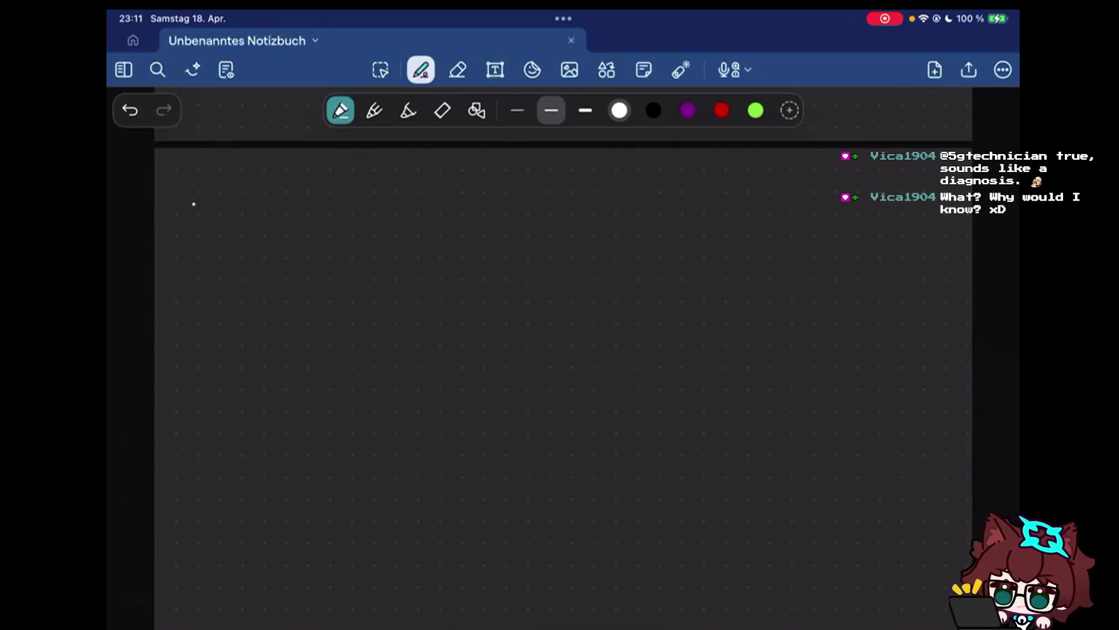
Handwrite the heading line 'Things: Sets, letters' at the top of the new page
drag(160, 196, 196, 180)
drag(185, 186, 174, 237)
mouse_move(190, 194)
mouse_down()
mouse_move(222, 238)
mouse_move(277, 220)
mouse_up()
click(296, 219)
drag(392, 186, 362, 234)
drag(368, 218, 452, 242)
click(500, 248)
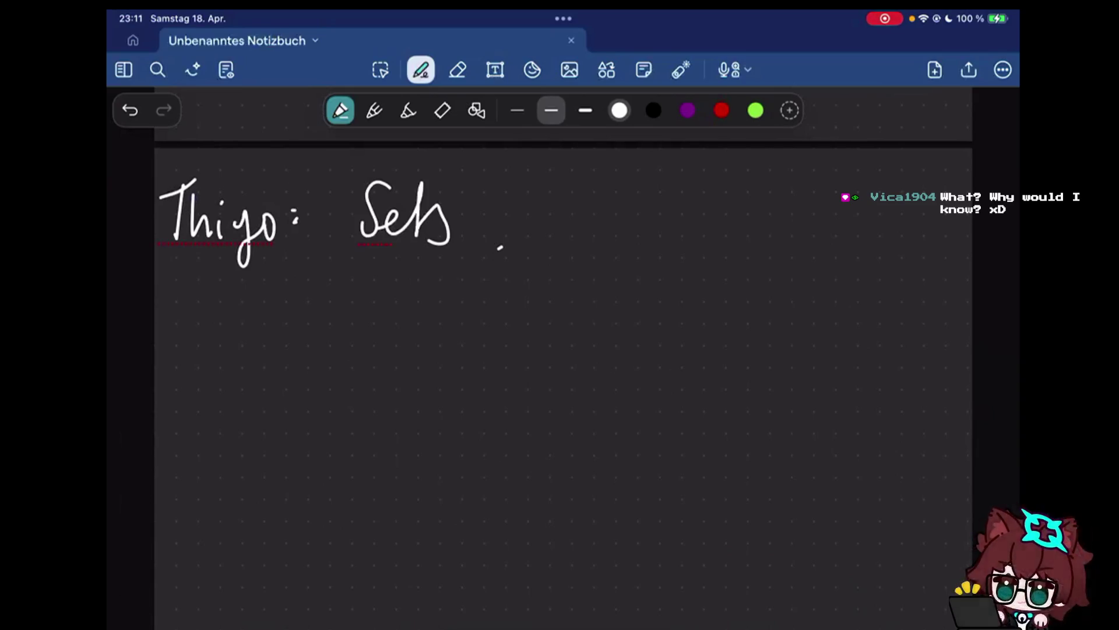
click(581, 185)
mouse_move(581, 185)
mouse_down()
mouse_move(596, 231)
mouse_move(706, 233)
mouse_up()
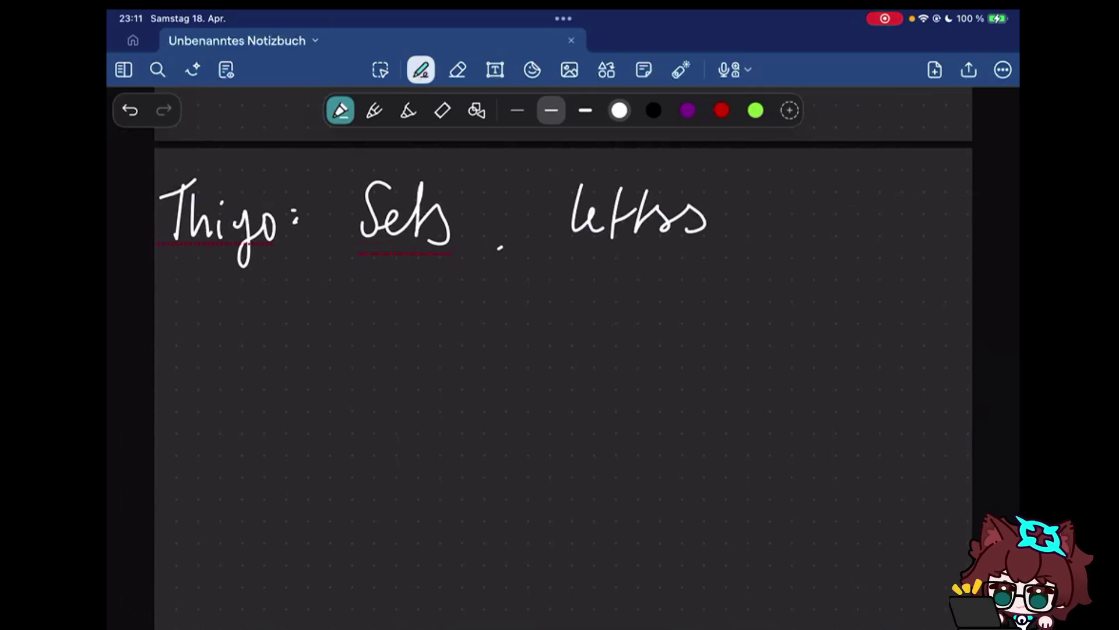
Handwrite 'Logic stoff:' on the line below the heading
drag(334, 296, 374, 341)
drag(385, 325, 387, 348)
mouse_move(413, 322)
mouse_down()
mouse_move(407, 343)
mouse_move(425, 339)
mouse_move(413, 370)
mouse_up()
drag(463, 323, 454, 345)
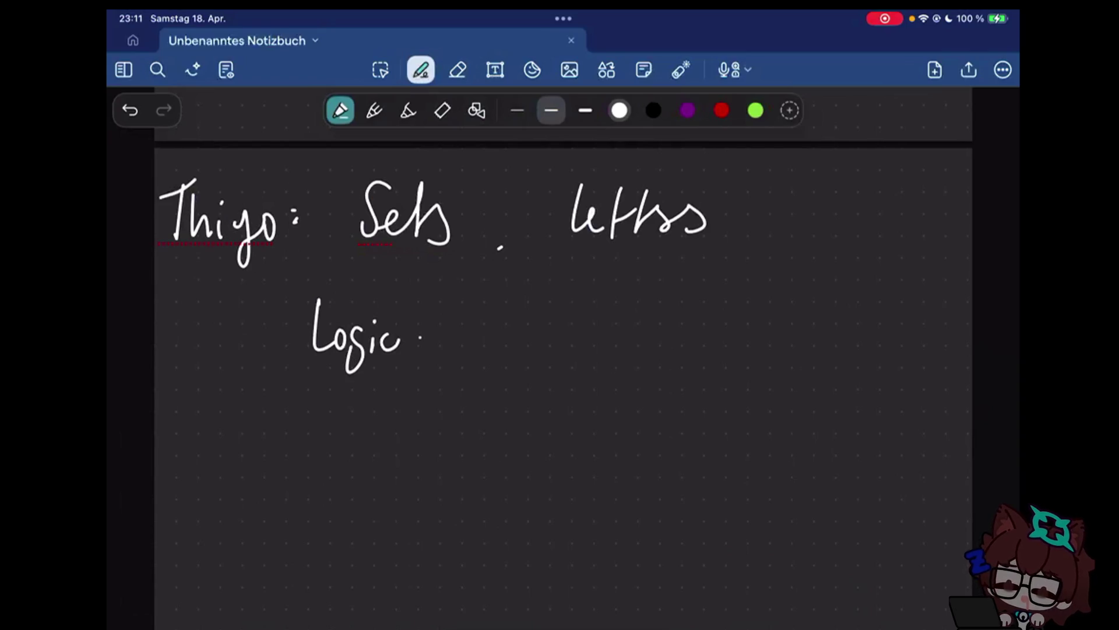
drag(440, 322, 477, 345)
drag(497, 301, 492, 370)
drag(516, 299, 512, 368)
click(547, 332)
click(546, 344)
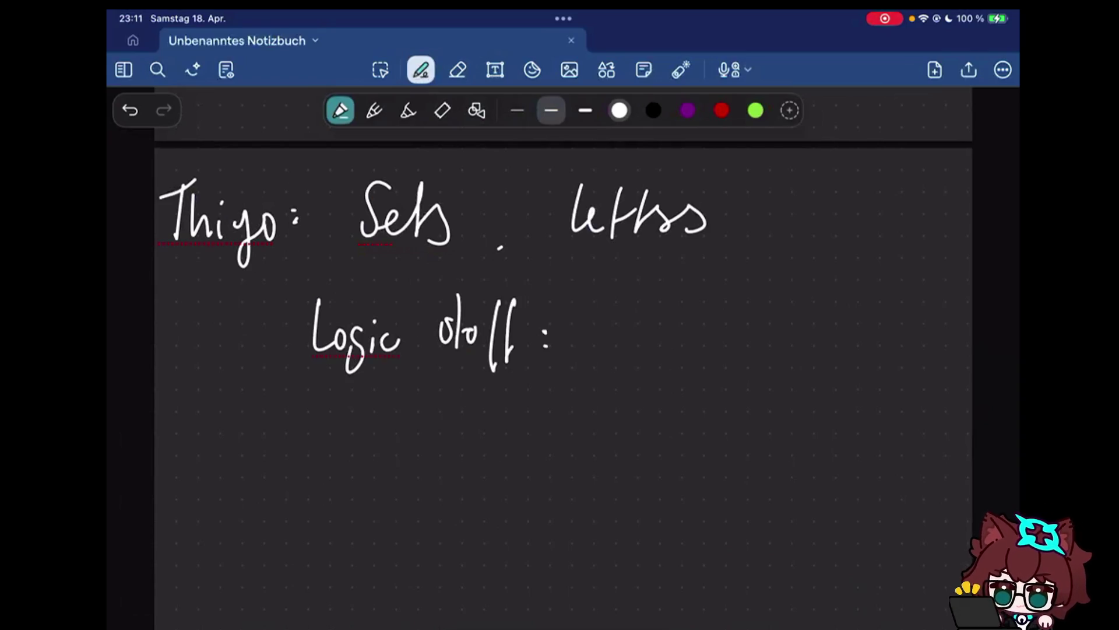
Handwrite the logic symbols ¬ ∧ ∨ ⇒ ⇔ ∀ ∃ and ∃! after 'Logic stoff:'
drag(606, 348, 630, 347)
drag(660, 314, 681, 314)
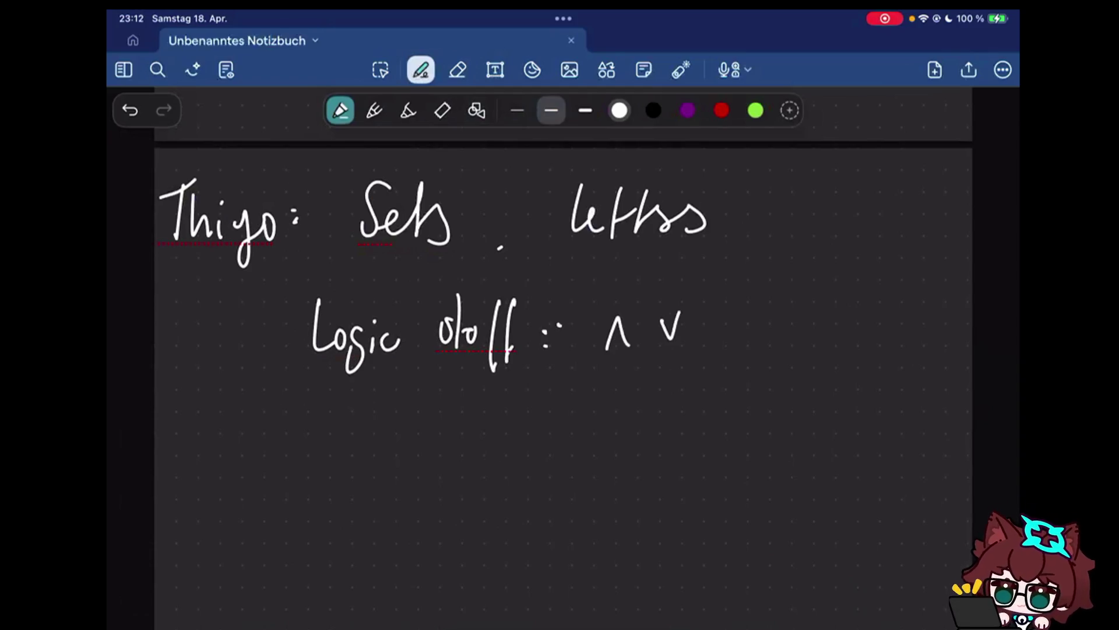
drag(559, 323, 578, 333)
drag(713, 328, 832, 322)
drag(856, 289, 886, 290)
drag(863, 313, 911, 331)
drag(915, 313, 932, 314)
drag(900, 356, 903, 378)
drag(937, 359, 933, 376)
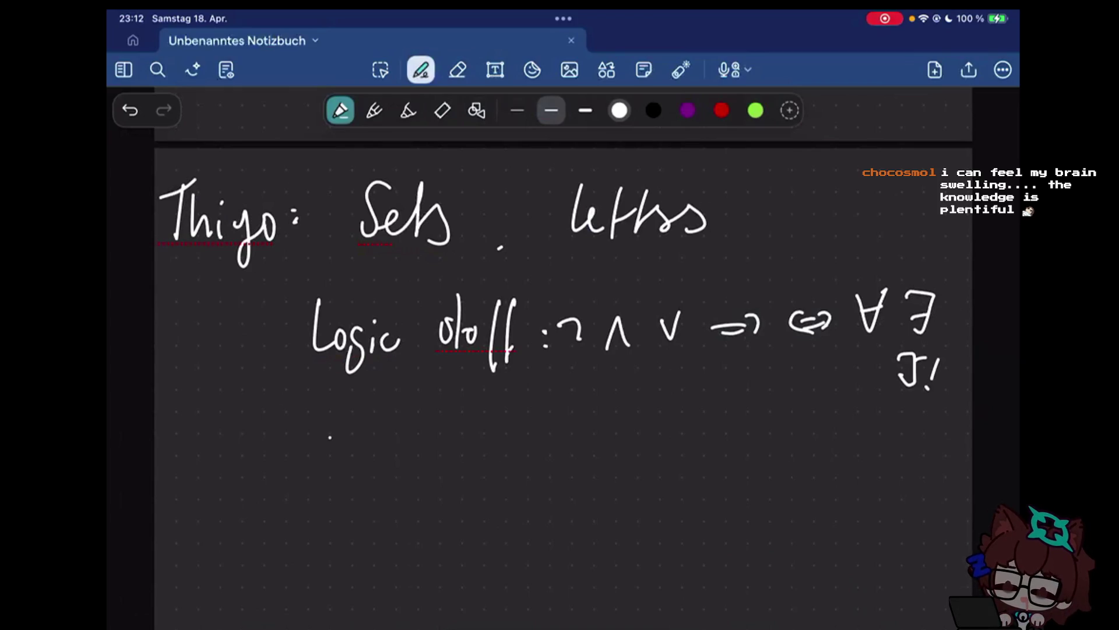
Handwrite 'Element symbol: ∈' on the next line
drag(330, 417, 349, 455)
mouse_move(361, 411)
mouse_down()
mouse_move(421, 447)
mouse_move(645, 411)
mouse_up()
click(663, 422)
click(663, 442)
drag(747, 411, 745, 443)
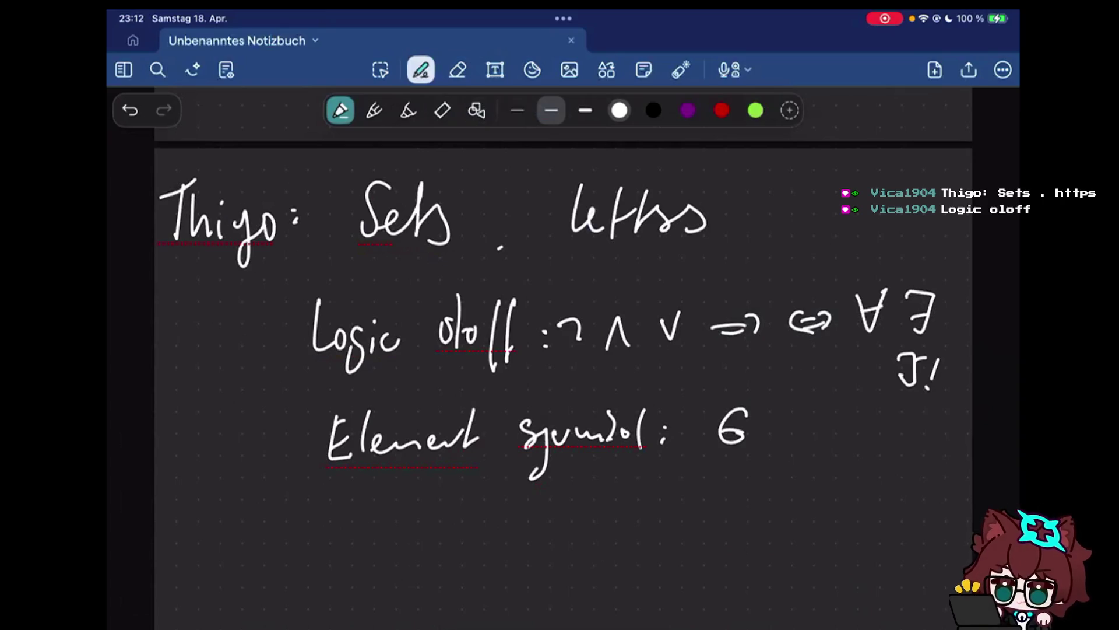
click(941, 431)
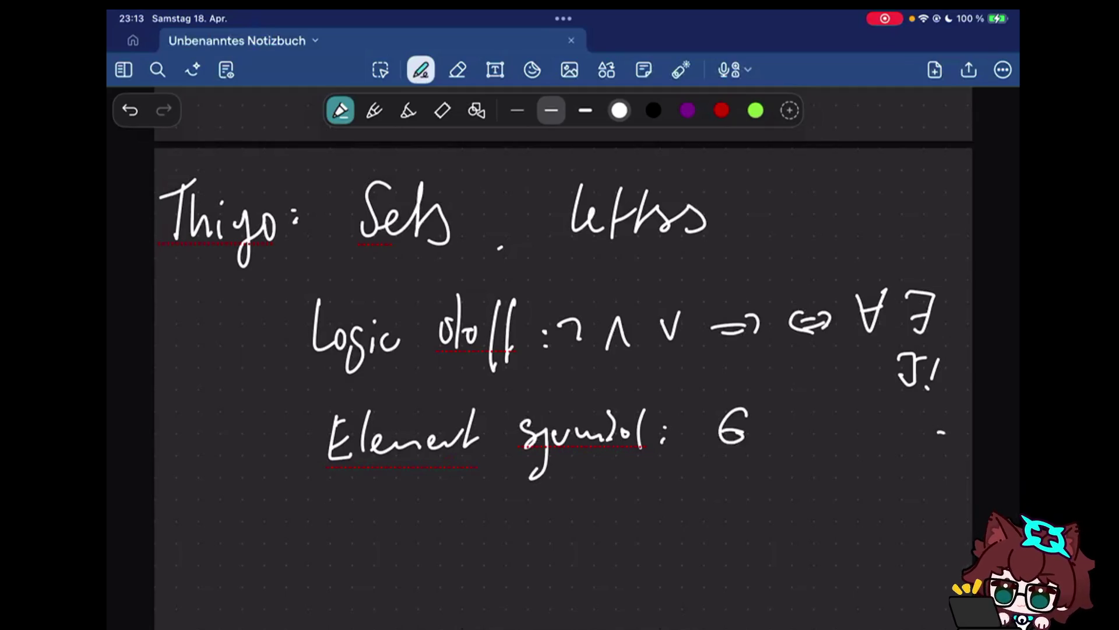
scroll(560, 350, down, 1)
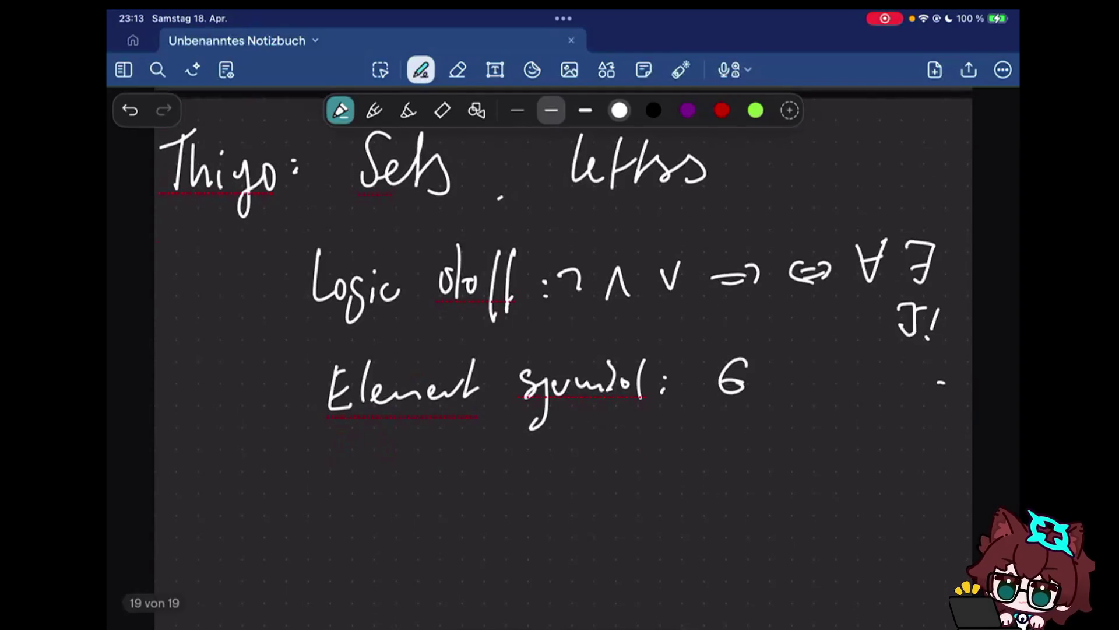
scroll(560, 350, down, 3)
Handwrite 'AXIOM 0:' in the empty area below the notes
drag(169, 394, 207, 398)
drag(211, 350, 233, 392)
drag(232, 350, 210, 392)
mouse_move(250, 352)
mouse_down()
mouse_move(250, 383)
mouse_move(270, 354)
mouse_up()
drag(293, 394, 324, 394)
mouse_move(372, 349)
mouse_down()
mouse_move(361, 392)
mouse_move(373, 349)
mouse_up()
click(411, 364)
click(412, 386)
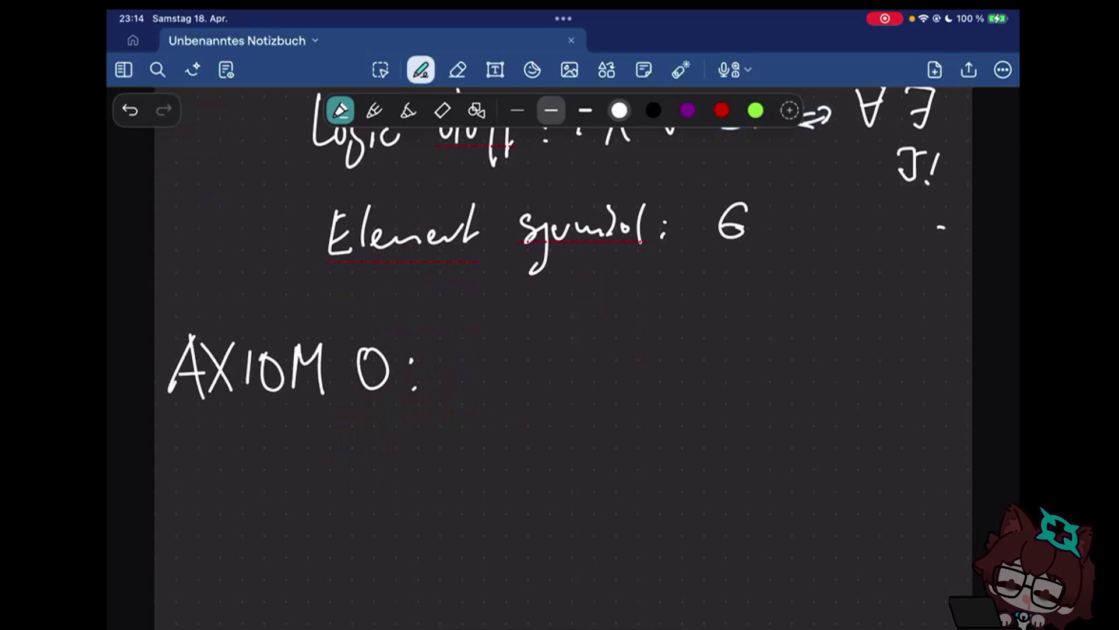
Handwrite 'Empty Set.' after the AXIOM 0 colon
mouse_move(492, 348)
mouse_down()
mouse_move(488, 363)
mouse_move(514, 386)
mouse_up()
drag(521, 365, 522, 403)
drag(553, 341, 560, 385)
drag(565, 354, 564, 418)
mouse_move(600, 335)
mouse_down()
mouse_move(597, 376)
mouse_move(610, 357)
mouse_move(626, 404)
mouse_up()
drag(707, 346, 690, 387)
drag(717, 367, 735, 387)
drag(747, 339, 751, 389)
click(785, 385)
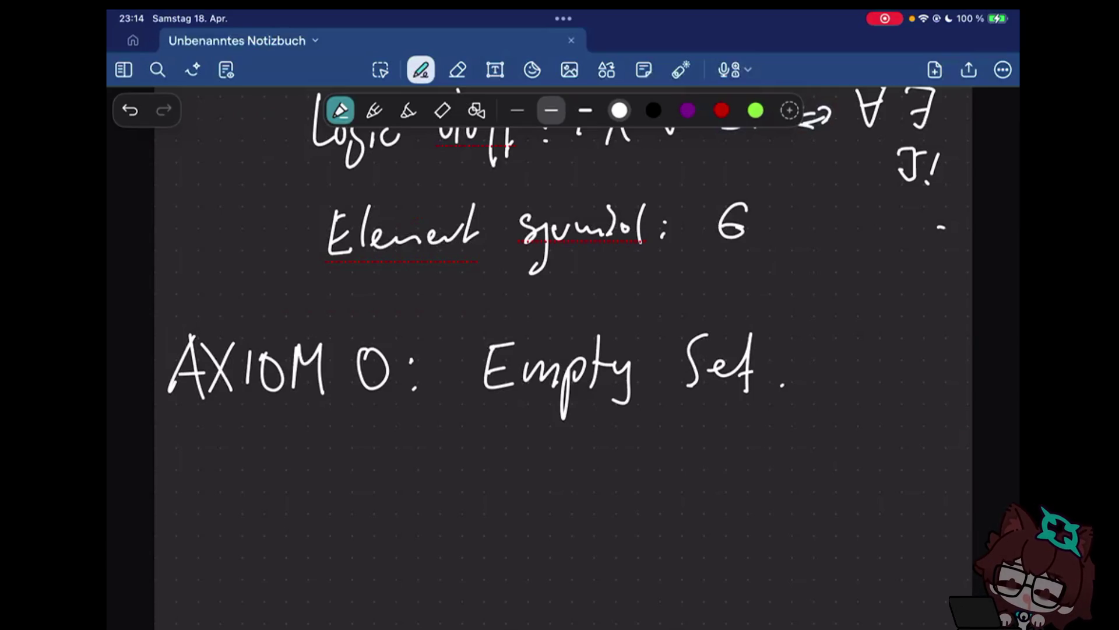
scroll(563, 350, down, 3)
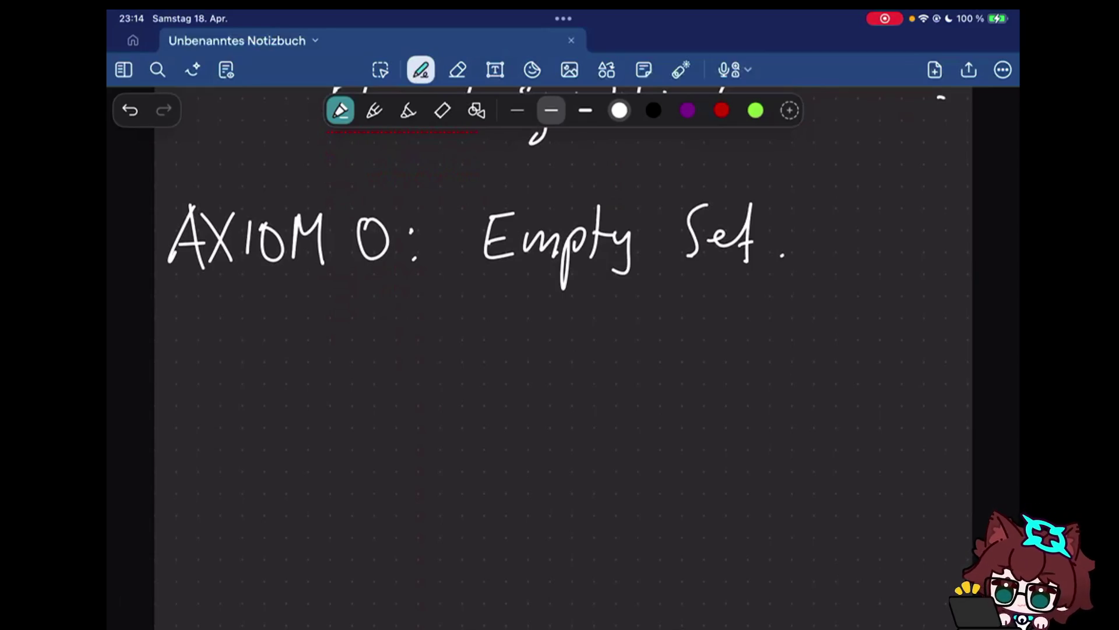
Handwrite a dash and the quantifiers '∃x∀z:' under the Empty Set heading
drag(259, 360, 293, 359)
mouse_move(325, 320)
mouse_down()
mouse_move(325, 382)
mouse_move(357, 352)
mouse_move(376, 388)
mouse_up()
drag(376, 349, 406, 384)
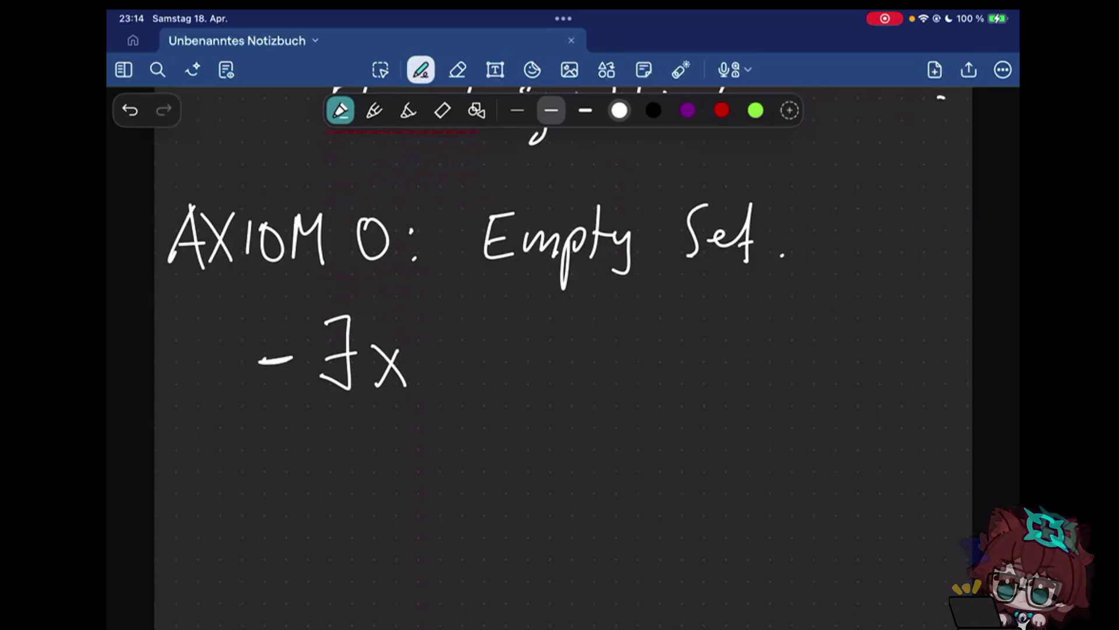
drag(419, 322, 467, 320)
drag(425, 354, 459, 354)
mouse_move(466, 343)
mouse_down()
mouse_move(476, 385)
mouse_move(499, 384)
mouse_up()
click(520, 373)
Handwrite '¬(z∈x).' and erase the leading dash before the formula
drag(560, 347, 584, 374)
drag(618, 321, 605, 386)
drag(621, 349, 646, 377)
mouse_move(684, 346)
mouse_down()
mouse_move(684, 375)
mouse_move(724, 376)
mouse_move(700, 377)
mouse_up()
drag(741, 320, 745, 382)
click(779, 372)
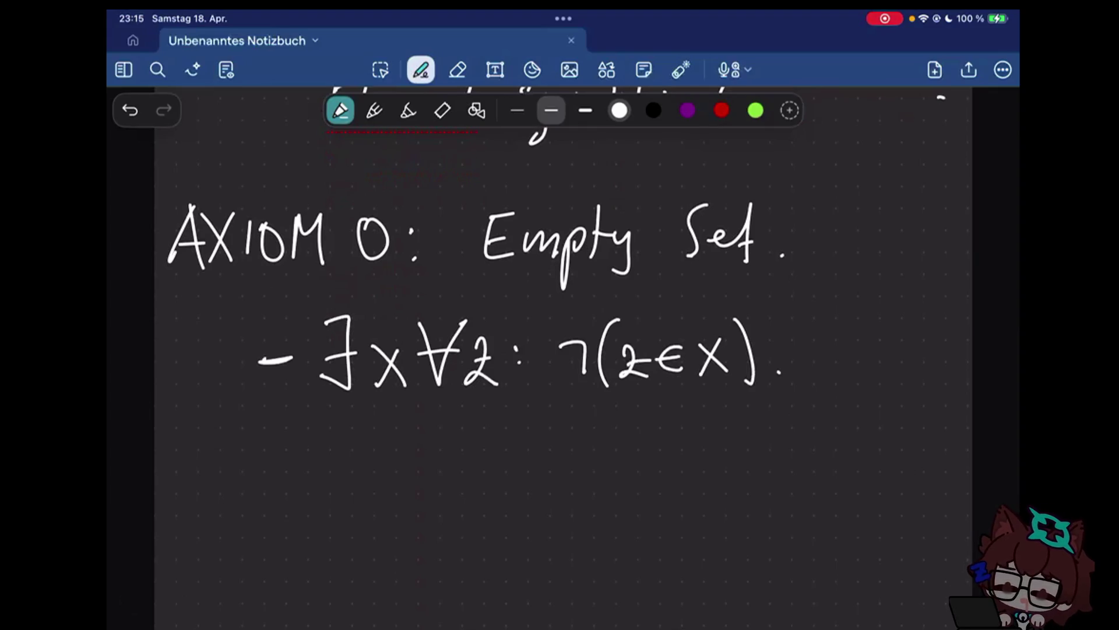
drag(258, 358, 293, 359)
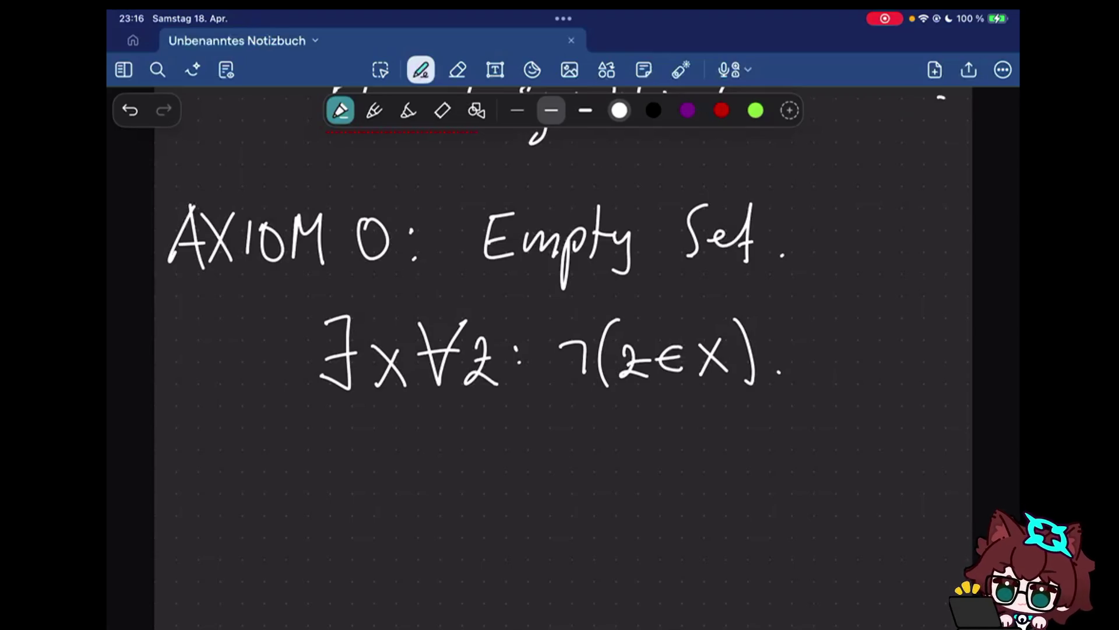
Handwrite the shorthand ':⇔ z∉x.' below, then undo both trailing periods
drag(542, 445, 566, 444)
drag(542, 456, 565, 455)
mouse_move(560, 437)
mouse_down()
mouse_move(562, 466)
mouse_move(539, 463)
mouse_up()
click(513, 446)
click(513, 458)
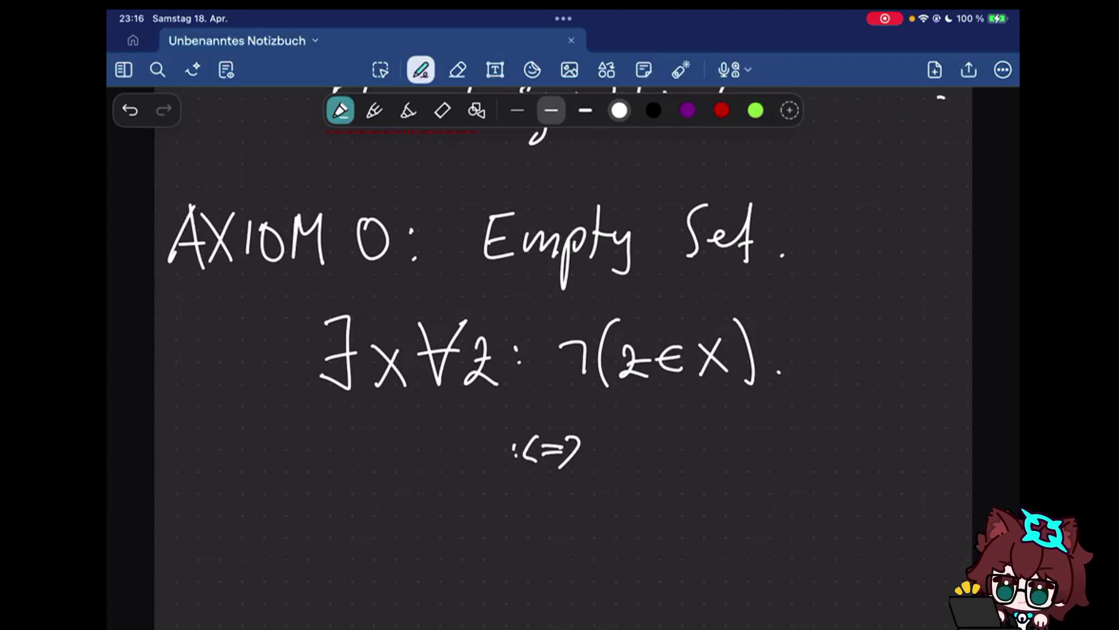
drag(622, 430, 649, 465)
drag(696, 430, 695, 464)
drag(708, 411, 668, 485)
drag(724, 429, 750, 464)
drag(751, 427, 723, 463)
click(771, 460)
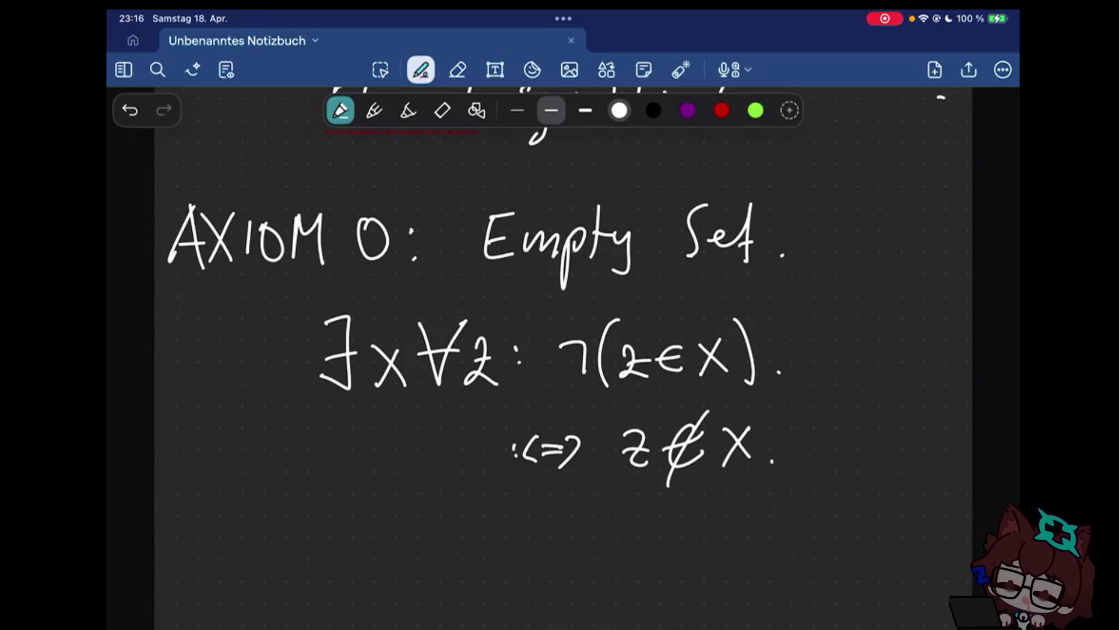
click(778, 371)
click(772, 461)
scroll(560, 350, down, 1)
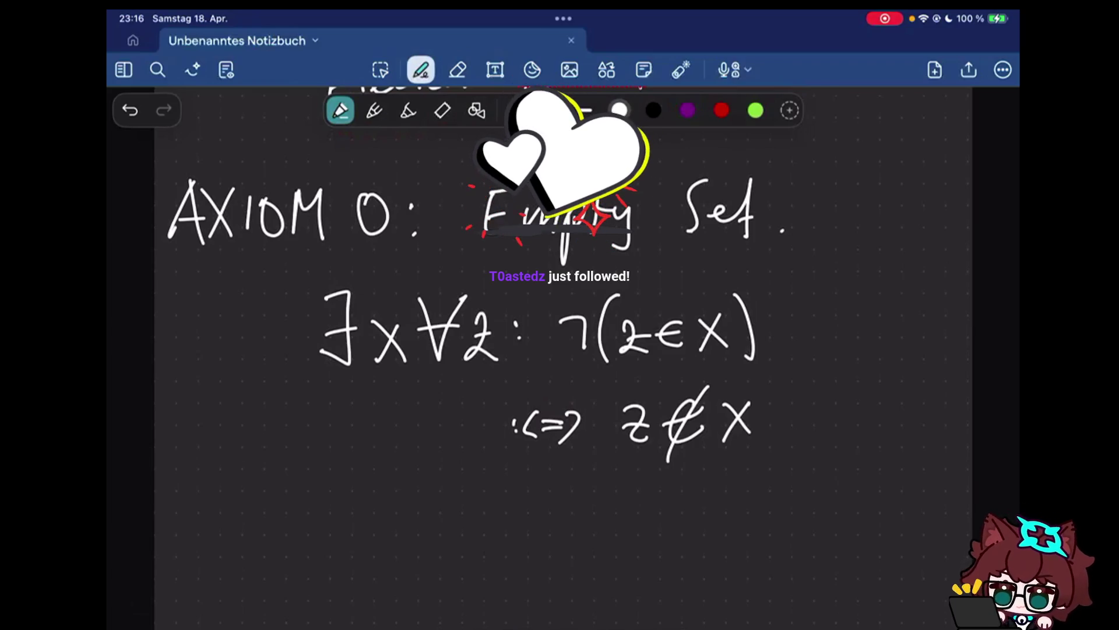
scroll(559, 350, down, 3)
drag(172, 503, 206, 498)
mouse_move(180, 477)
mouse_down()
mouse_move(204, 472)
mouse_move(237, 499)
mouse_up()
mouse_move(236, 448)
mouse_down()
mouse_move(214, 503)
mouse_move(252, 508)
mouse_up()
Handwrite the 'Axiom 1:' label below the empty set notes
drag(277, 461, 274, 504)
drag(267, 462, 273, 505)
drag(285, 503, 348, 501)
click(377, 468)
click(375, 490)
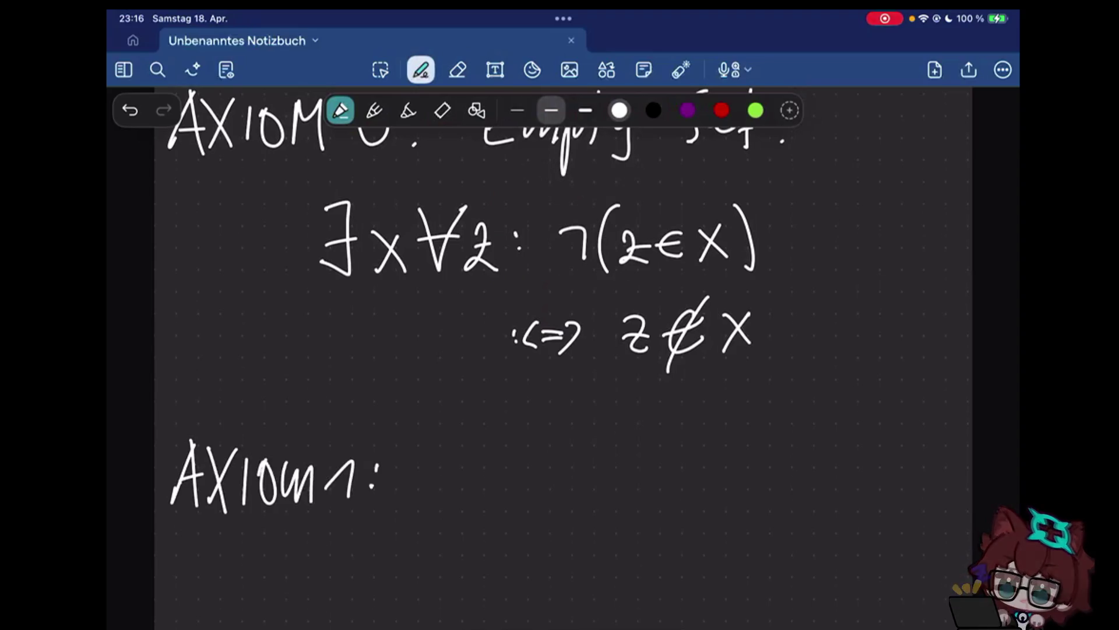
scroll(559, 350, down, 2)
Handwrite 'Extensionality' after the Axiom 1 colon
mouse_move(430, 396)
mouse_down()
mouse_move(431, 414)
mouse_move(463, 391)
mouse_up()
drag(430, 415, 459, 441)
drag(421, 418, 444, 417)
drag(456, 412, 480, 445)
drag(478, 411, 455, 444)
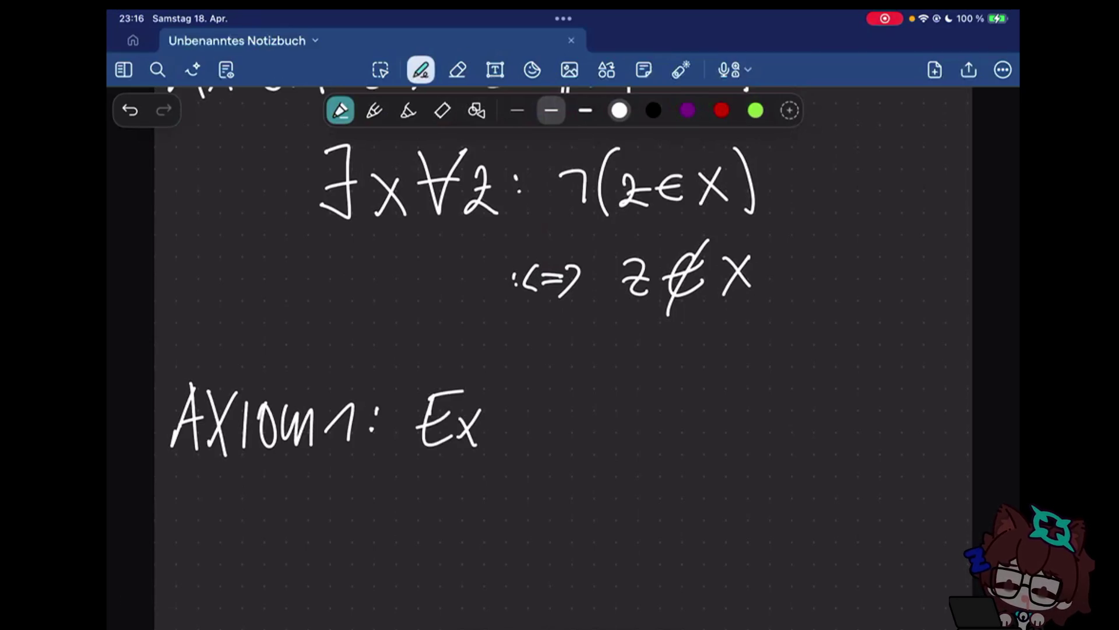
drag(490, 394, 494, 444)
drag(512, 428, 564, 442)
drag(584, 419, 571, 442)
drag(595, 420, 596, 442)
drag(604, 424, 651, 442)
drag(673, 424, 669, 445)
mouse_move(692, 392)
mouse_down()
mouse_move(688, 441)
mouse_move(699, 440)
mouse_up()
drag(727, 394, 726, 443)
drag(715, 419, 740, 417)
drag(740, 414, 756, 466)
scroll(560, 350, down, 2)
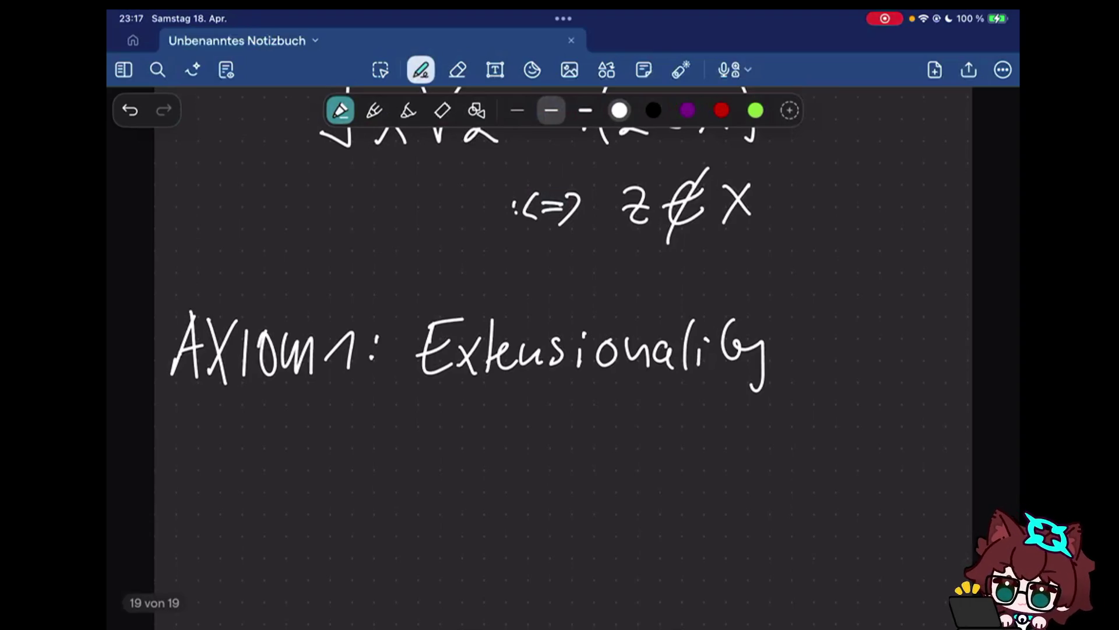
Begin the formula with '∀x∀y' beneath the heading
drag(178, 442, 220, 442)
mouse_move(180, 477)
mouse_down()
mouse_move(218, 473)
mouse_move(218, 511)
mouse_up()
drag(219, 470, 242, 509)
click(257, 479)
drag(264, 451, 304, 450)
drag(258, 478, 296, 477)
mouse_move(305, 477)
mouse_down()
mouse_move(315, 495)
mouse_move(295, 541)
mouse_up()
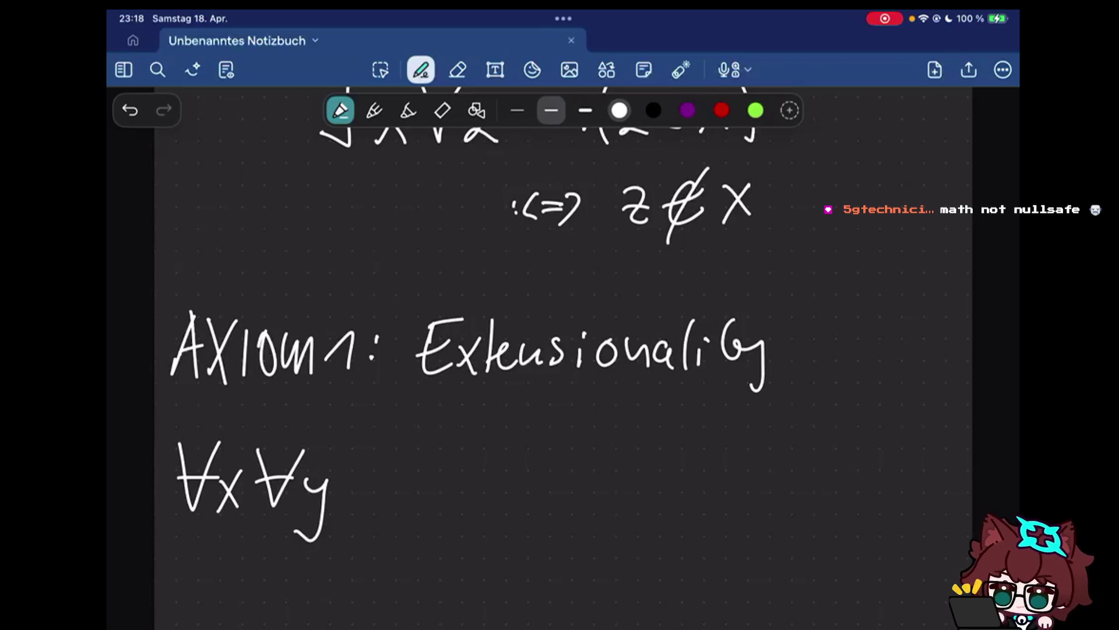
scroll(560, 350, down, 2)
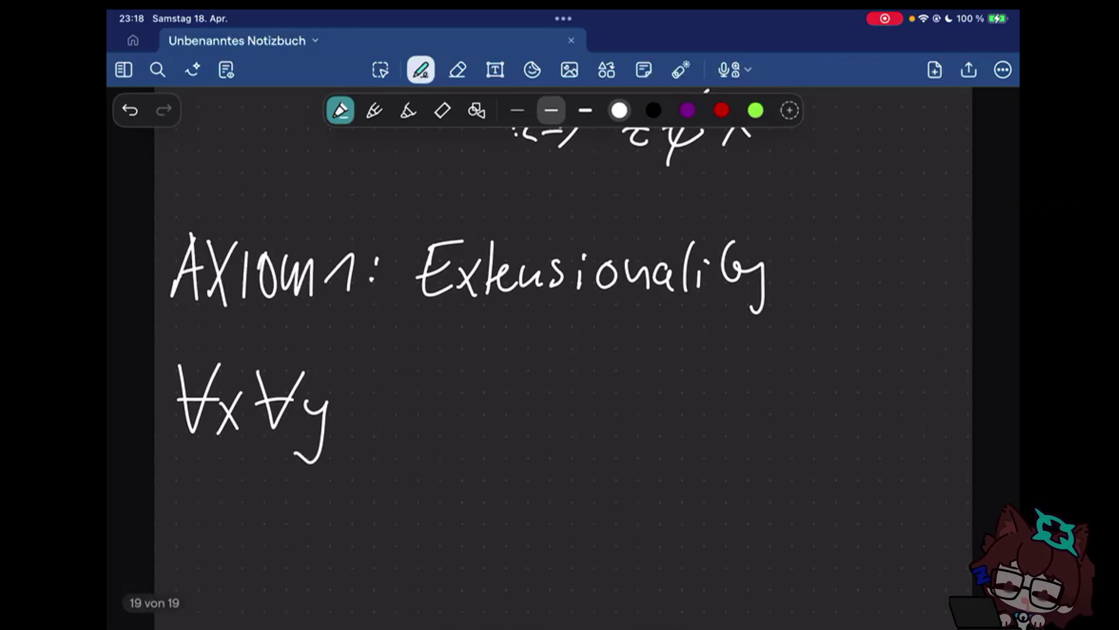
Handwrite a colon and the third quantifier ∀z after ∀x∀y
click(358, 396)
click(359, 418)
drag(438, 369, 470, 370)
drag(427, 399, 462, 400)
click(448, 461)
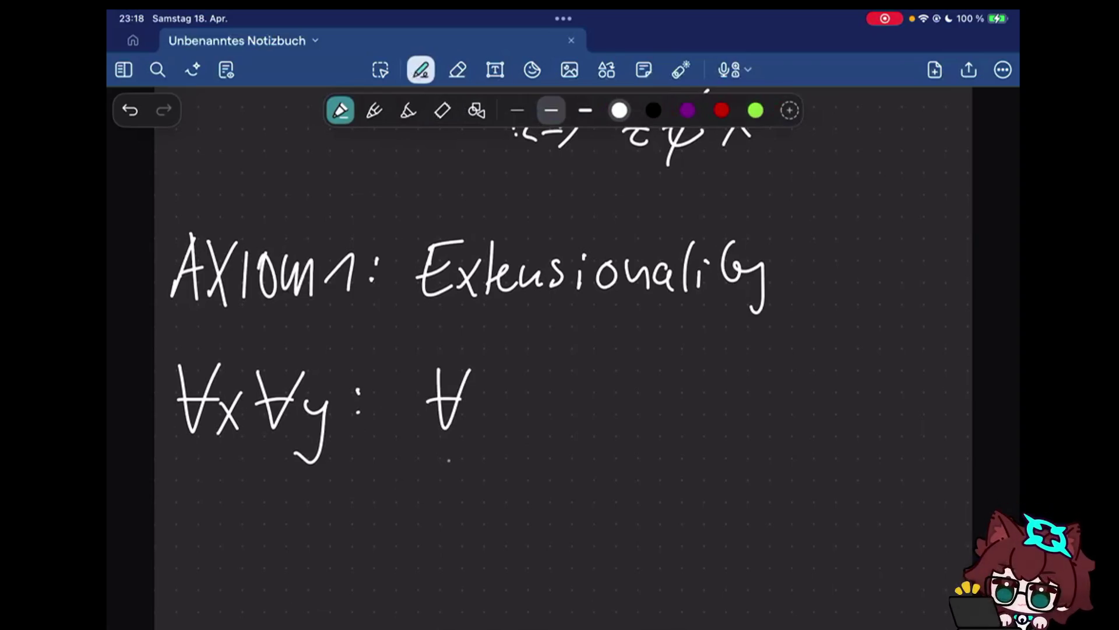
mouse_move(469, 392)
mouse_down()
mouse_move(492, 425)
mouse_move(490, 404)
mouse_up()
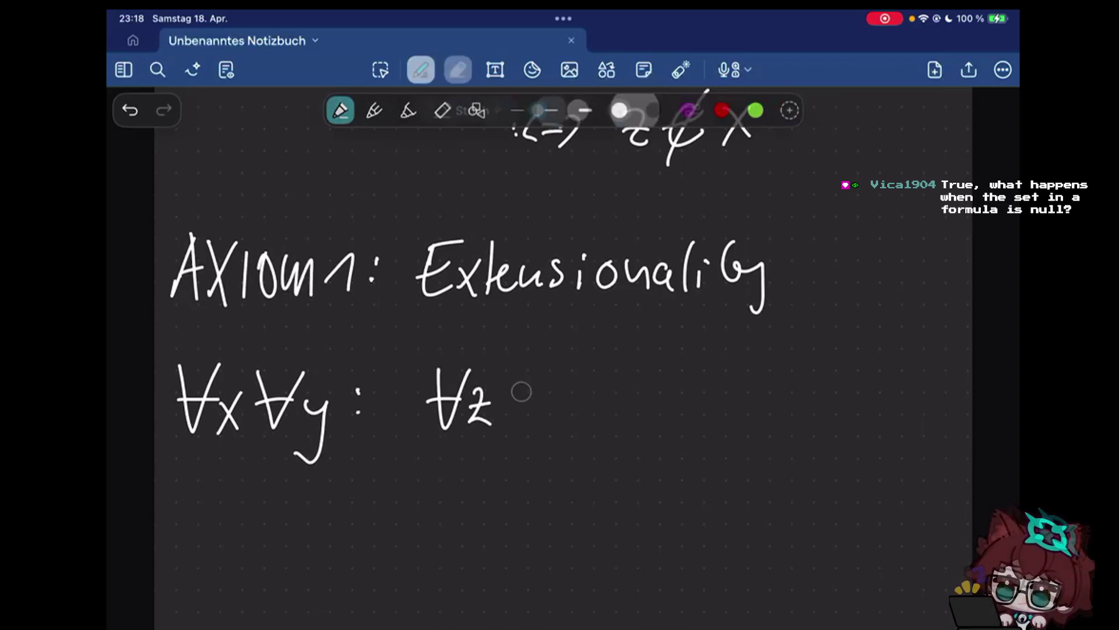
Replace the colon after ∀x∀y with an opening parenthesis and move the colon after ∀z
drag(358, 382, 360, 413)
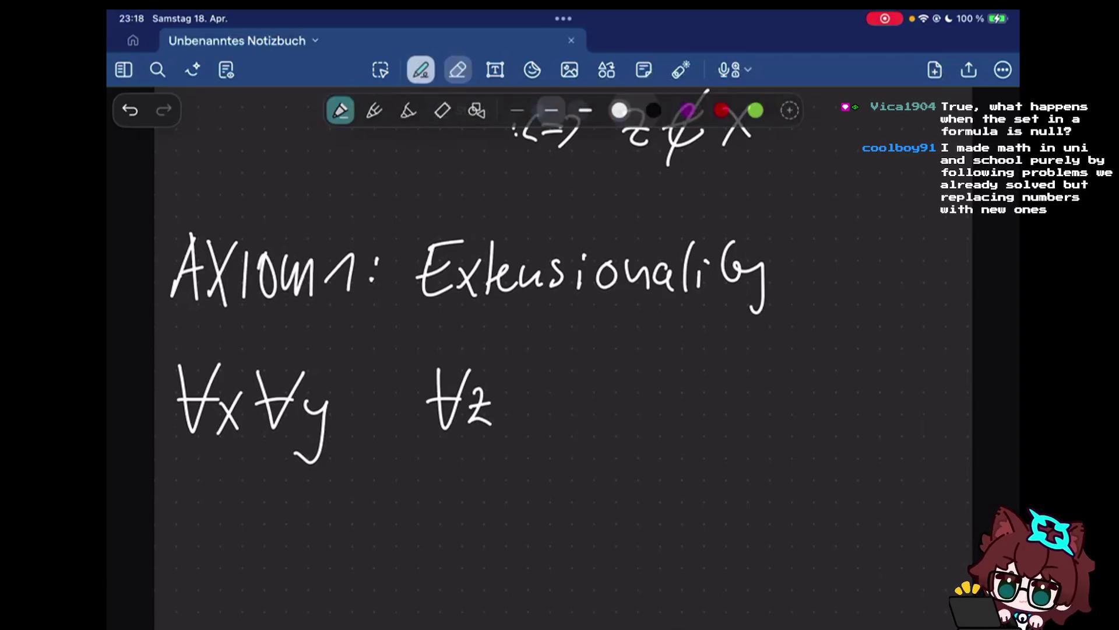
drag(374, 348, 380, 446)
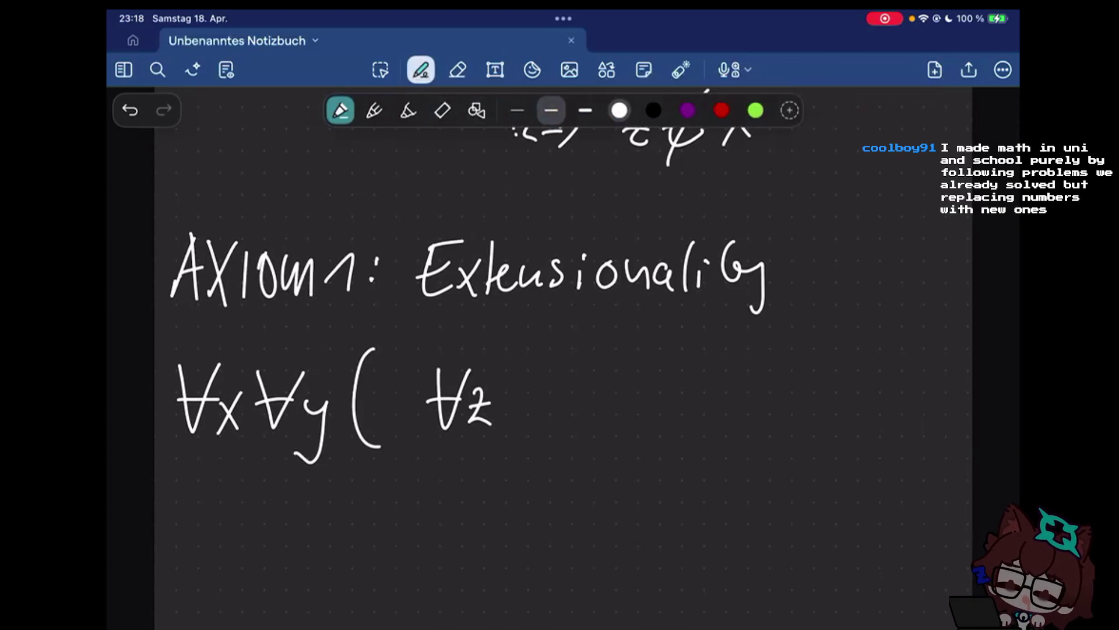
click(337, 392)
click(338, 411)
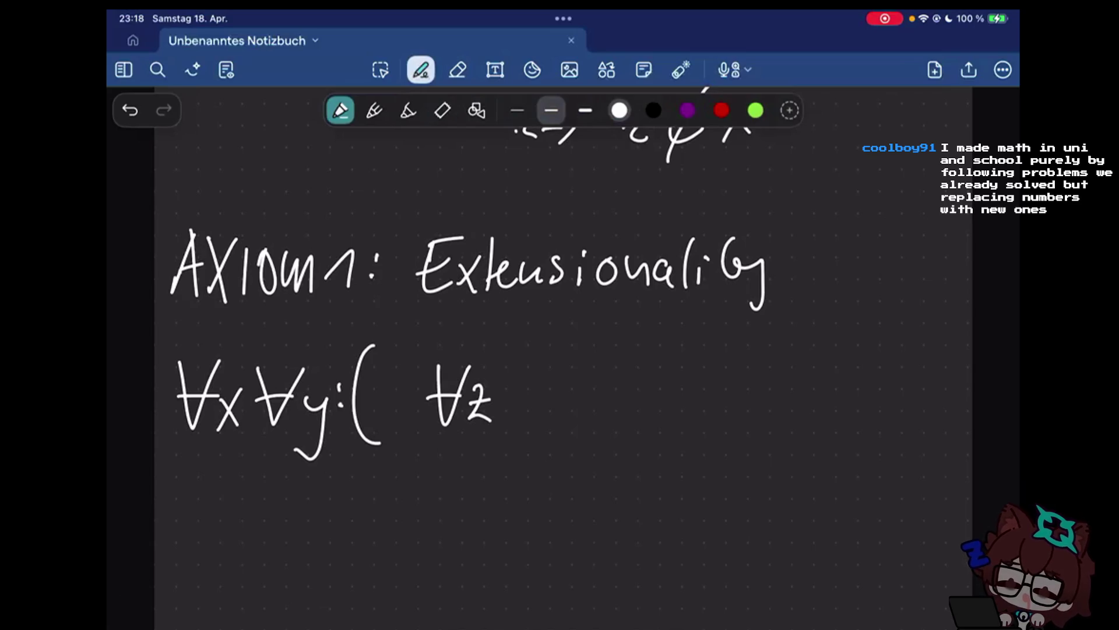
key(ctrl+z)
key(ctrl+z)
click(530, 369)
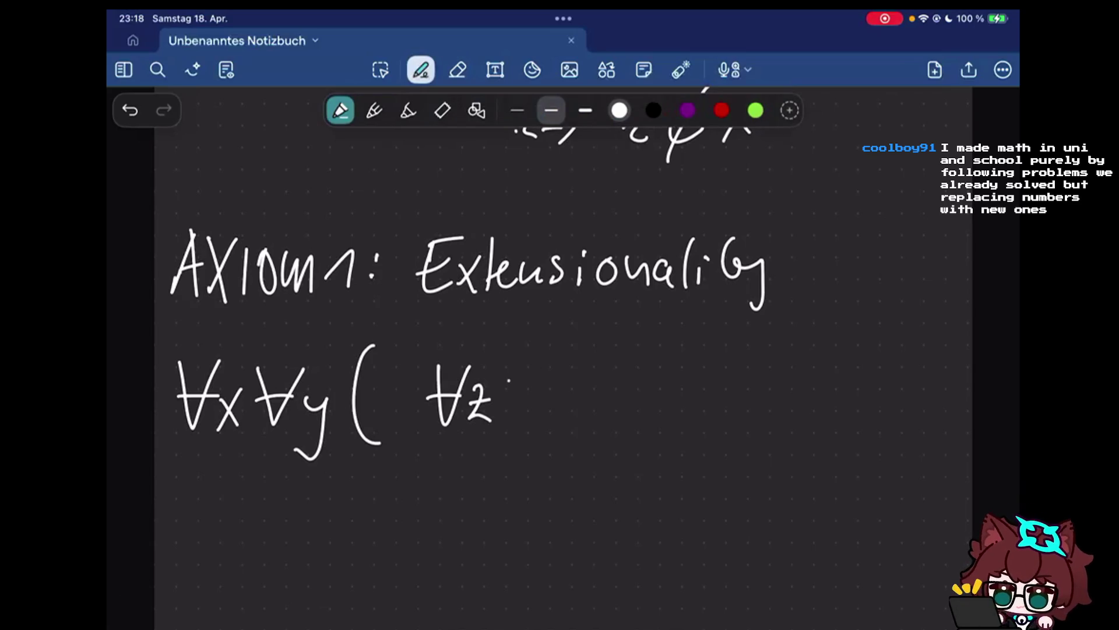
click(550, 381)
Write the membership condition z∈x ⟺ z∈y after ∀z:, erasing a miswritten x∈
mouse_move(557, 378)
mouse_down()
mouse_move(532, 417)
mouse_move(555, 418)
mouse_up()
mouse_move(582, 390)
mouse_down()
mouse_move(563, 414)
mouse_move(573, 387)
mouse_move(538, 407)
mouse_up()
click(458, 69)
click(421, 69)
mouse_move(541, 394)
mouse_down()
mouse_move(568, 420)
mouse_move(616, 418)
mouse_up()
mouse_move(657, 394)
mouse_down()
mouse_move(680, 394)
mouse_move(658, 404)
mouse_up()
drag(684, 385, 684, 405)
drag(722, 385, 740, 411)
mouse_move(766, 381)
mouse_down()
mouse_move(766, 407)
mouse_move(767, 392)
mouse_move(791, 422)
mouse_up()
Enclose ∀z: z∈x ⟺ z∈y in parentheses, redrawing the closing one shorter
drag(812, 343, 815, 471)
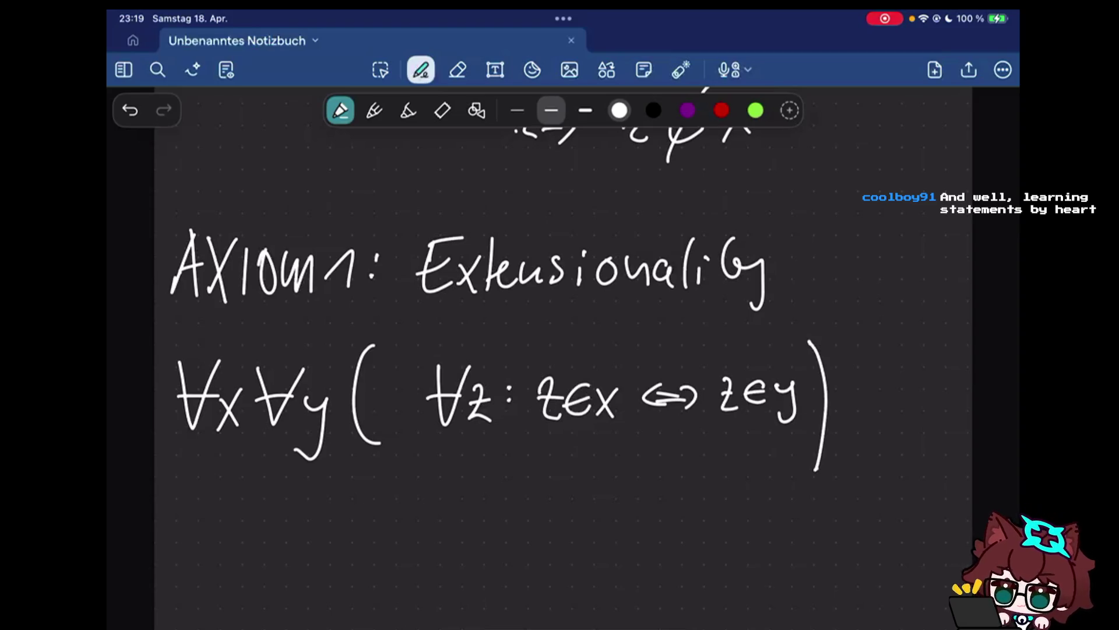
key(ctrl+z)
drag(438, 349, 434, 437)
drag(808, 350, 812, 426)
Finish the formula with ⟺ x=y and the outer closing parenthesis
drag(837, 392, 865, 391)
mouse_move(839, 402)
mouse_down()
mouse_move(866, 402)
mouse_move(844, 406)
mouse_up()
mouse_move(866, 385)
mouse_down()
mouse_move(868, 406)
mouse_move(904, 404)
mouse_up()
drag(915, 388, 927, 388)
drag(916, 397, 926, 397)
mouse_move(939, 376)
mouse_down()
mouse_move(955, 374)
mouse_move(945, 423)
mouse_up()
drag(957, 340, 964, 436)
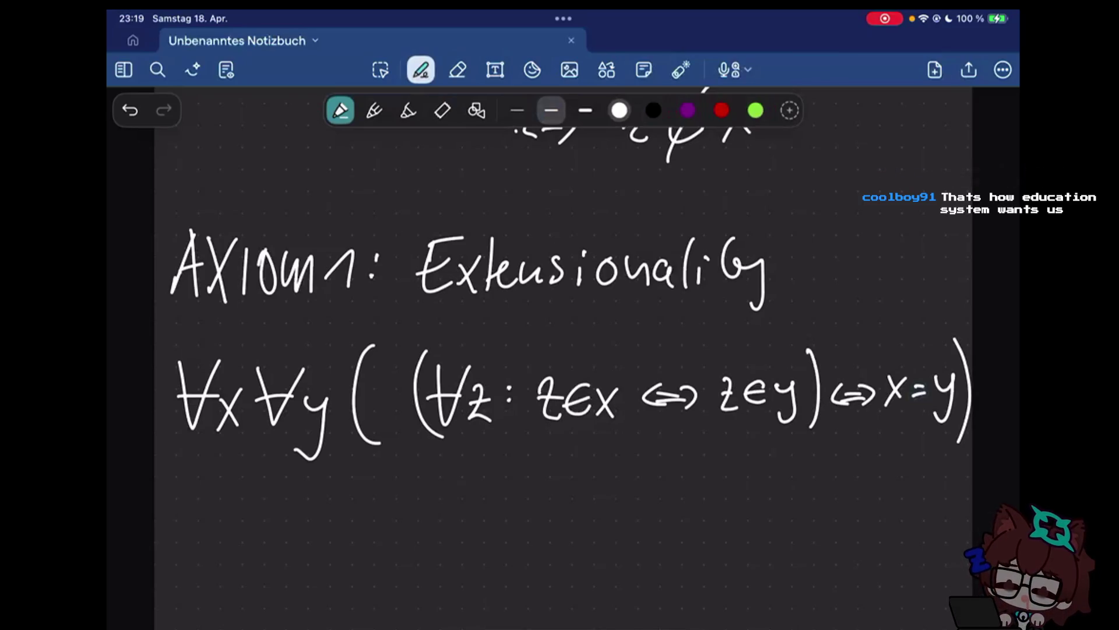
drag(911, 394, 923, 392)
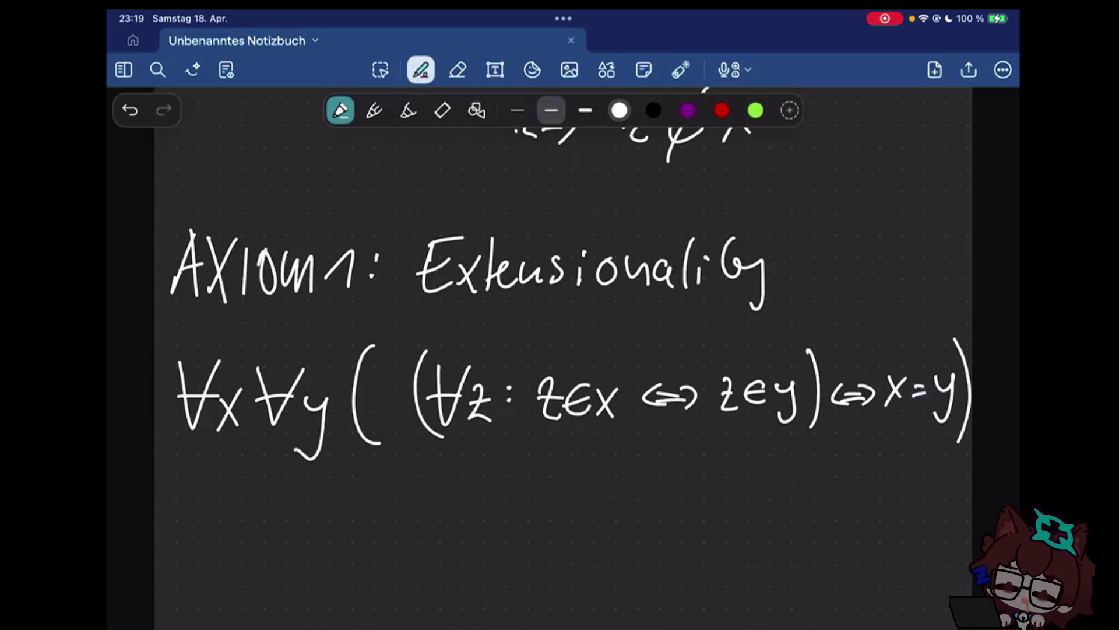
scroll(560, 349, up, 3)
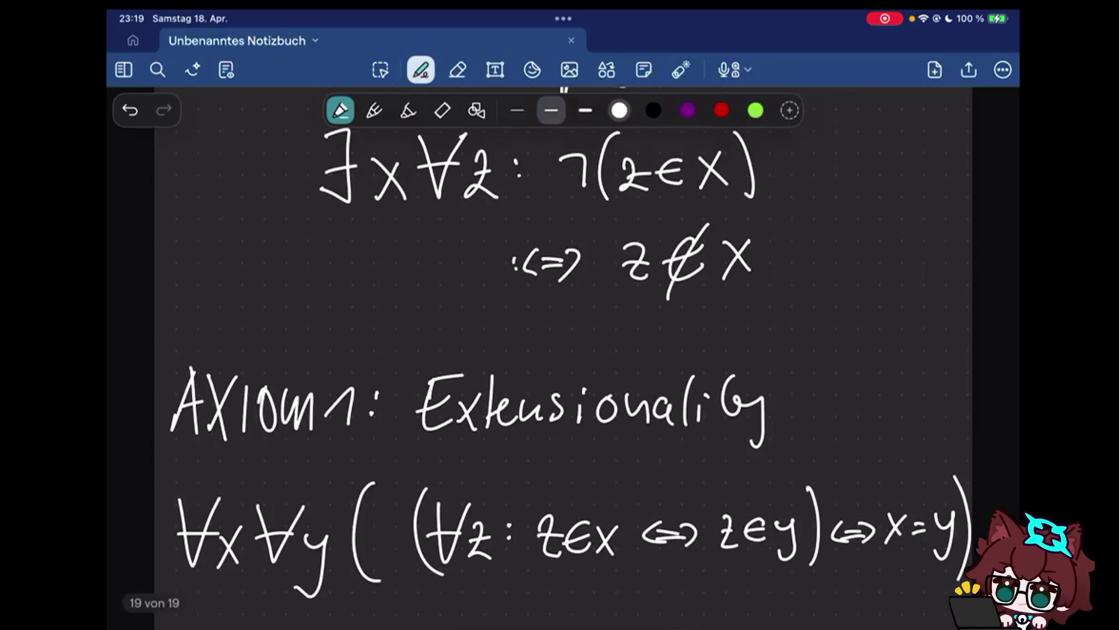
scroll(560, 350, down, 5)
scroll(560, 349, up, 2)
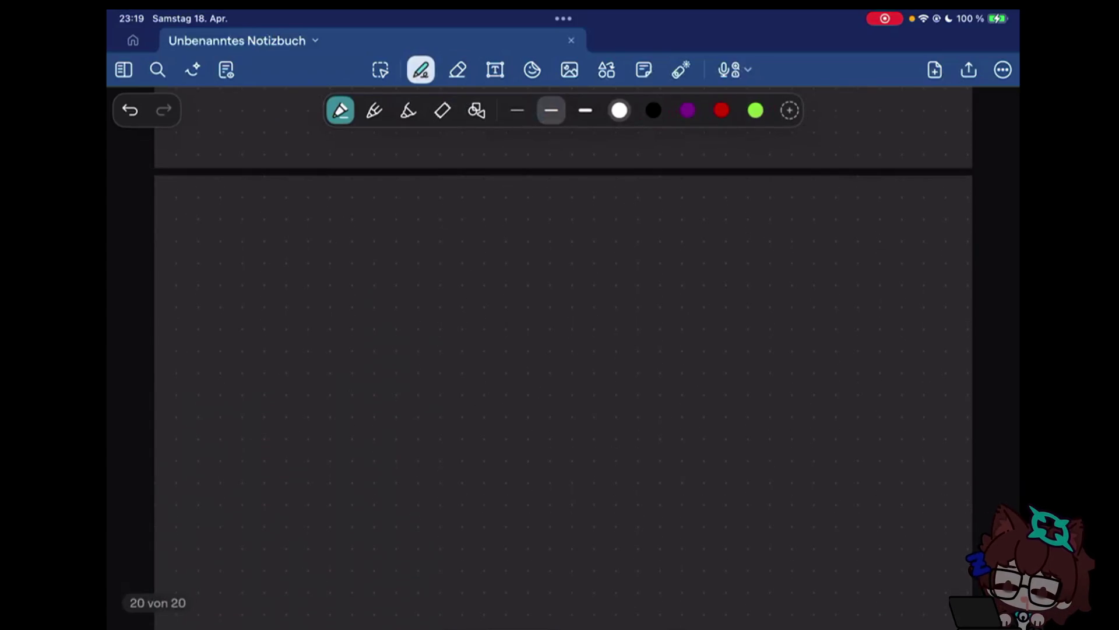
scroll(560, 350, up, 5)
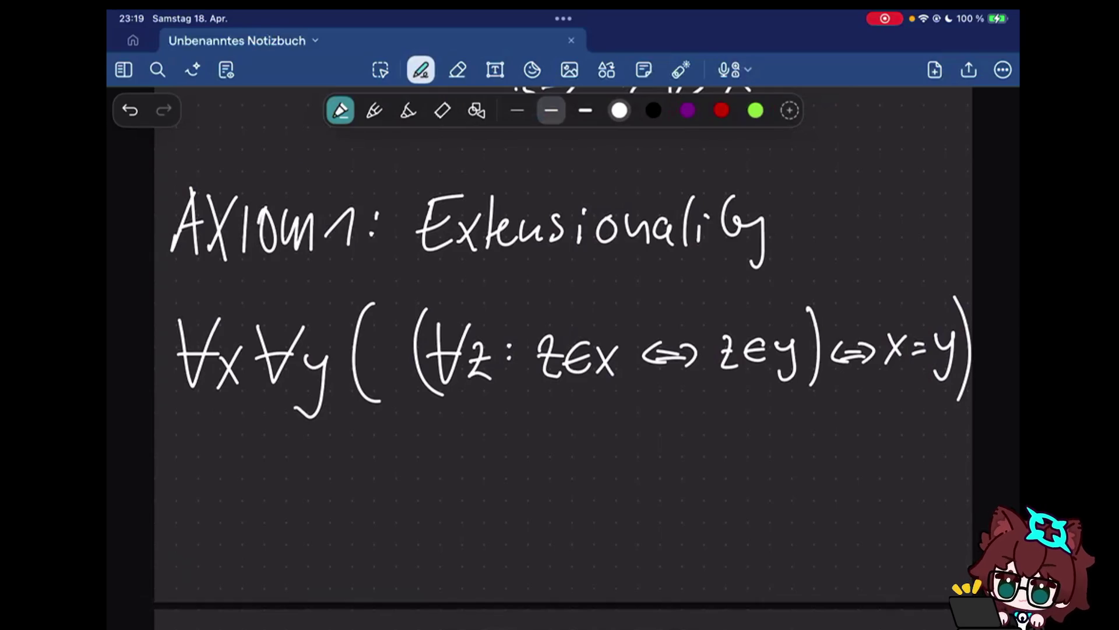
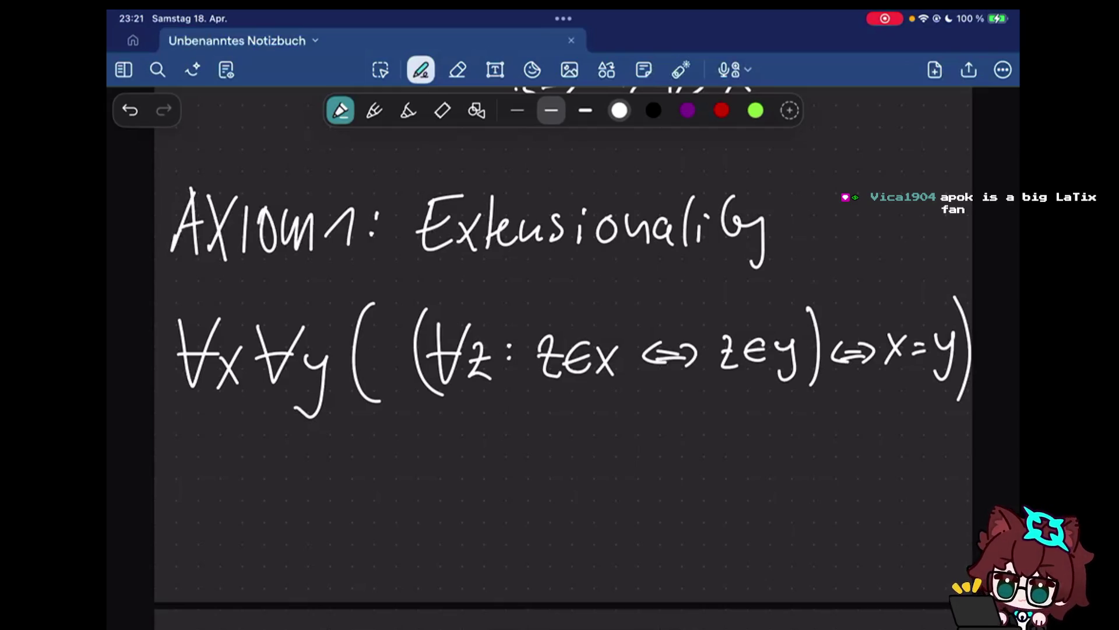
scroll(559, 350, up, 1)
scroll(560, 350, up, 5)
scroll(559, 350, up, 2)
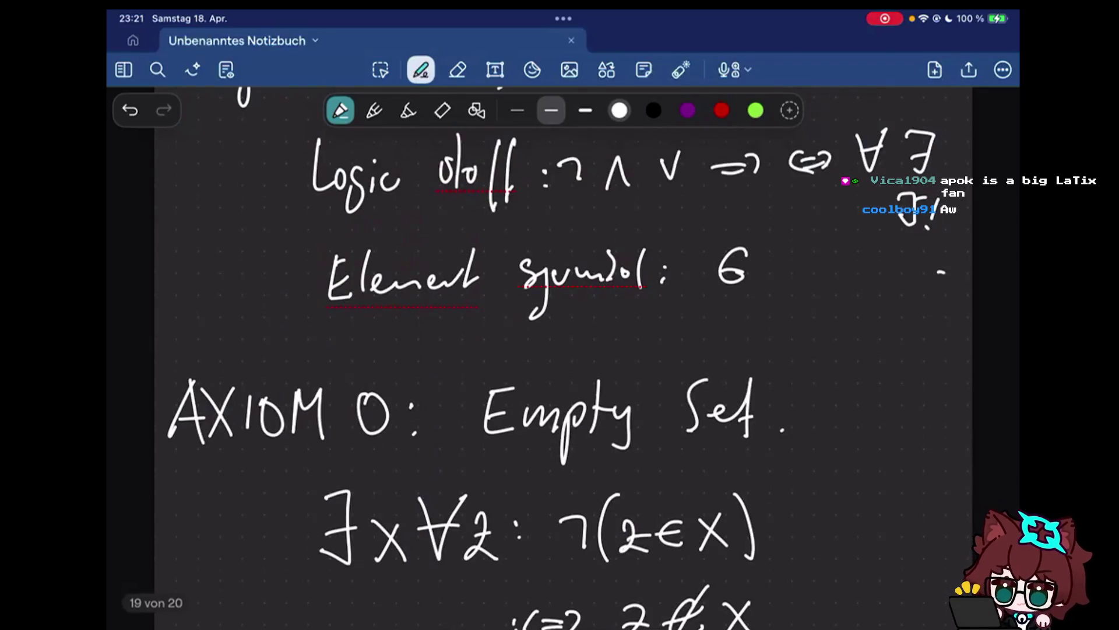
scroll(560, 350, up, 1)
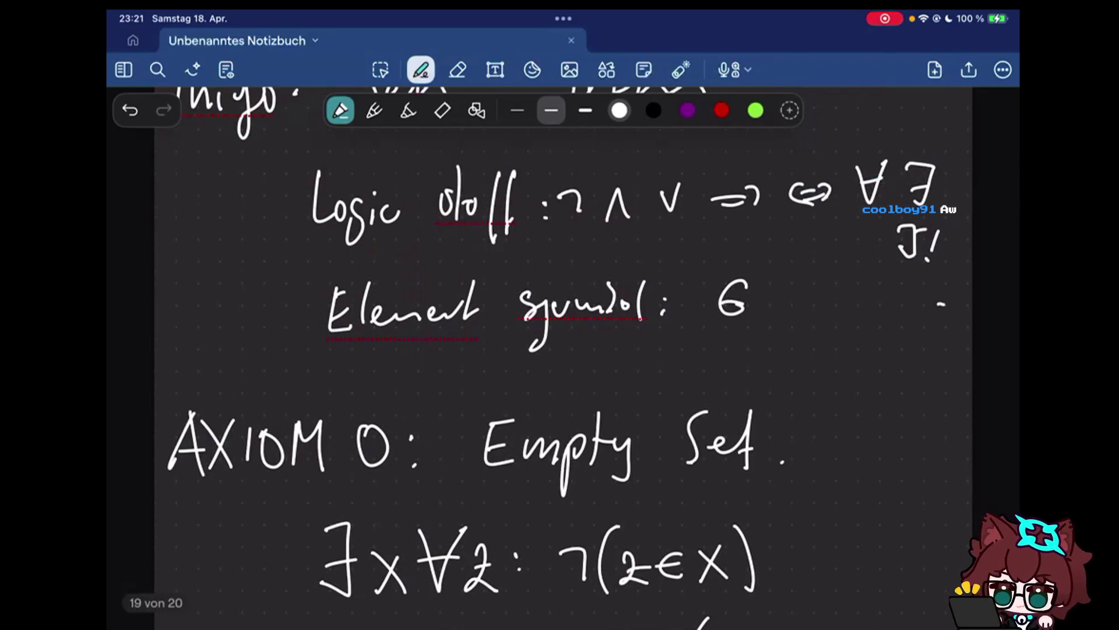
scroll(559, 350, down, 5)
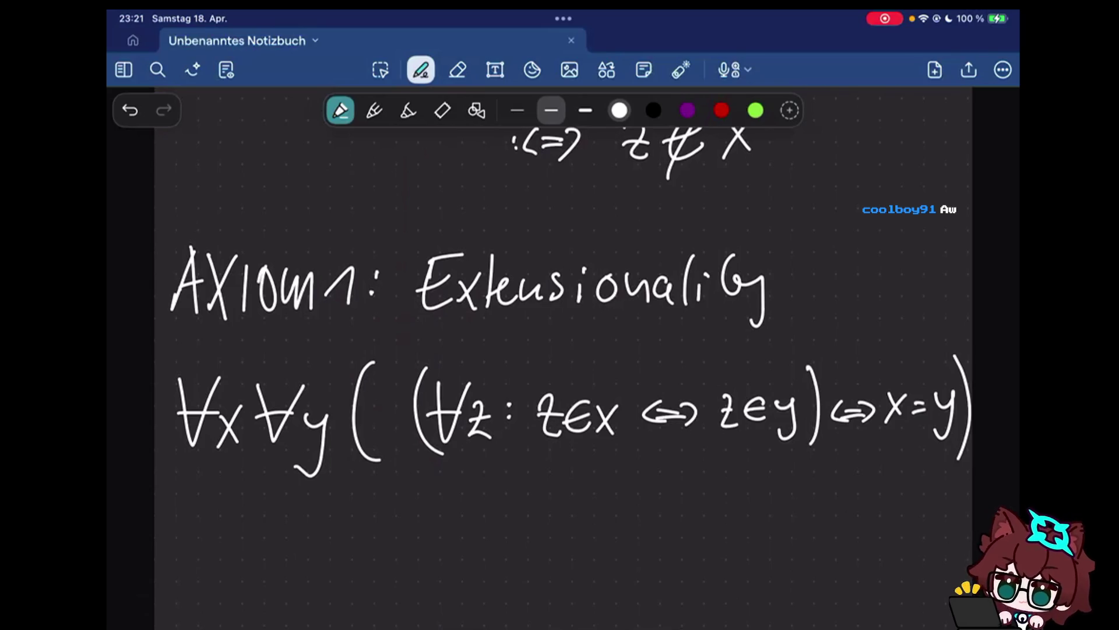
scroll(560, 350, down, 1)
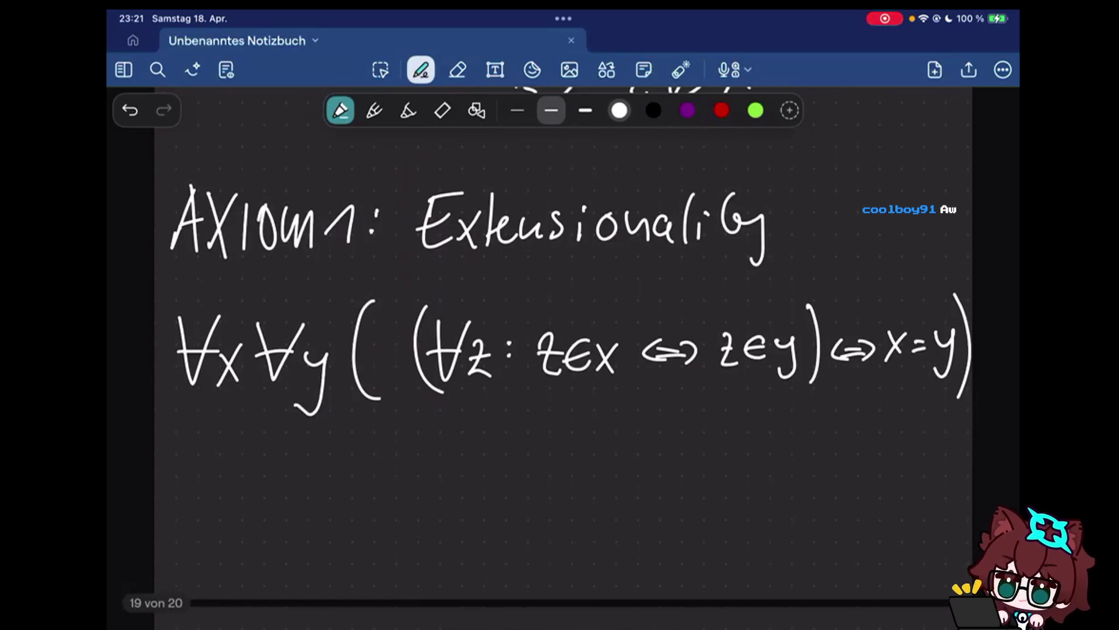
scroll(560, 350, down, 5)
drag(176, 369, 214, 367)
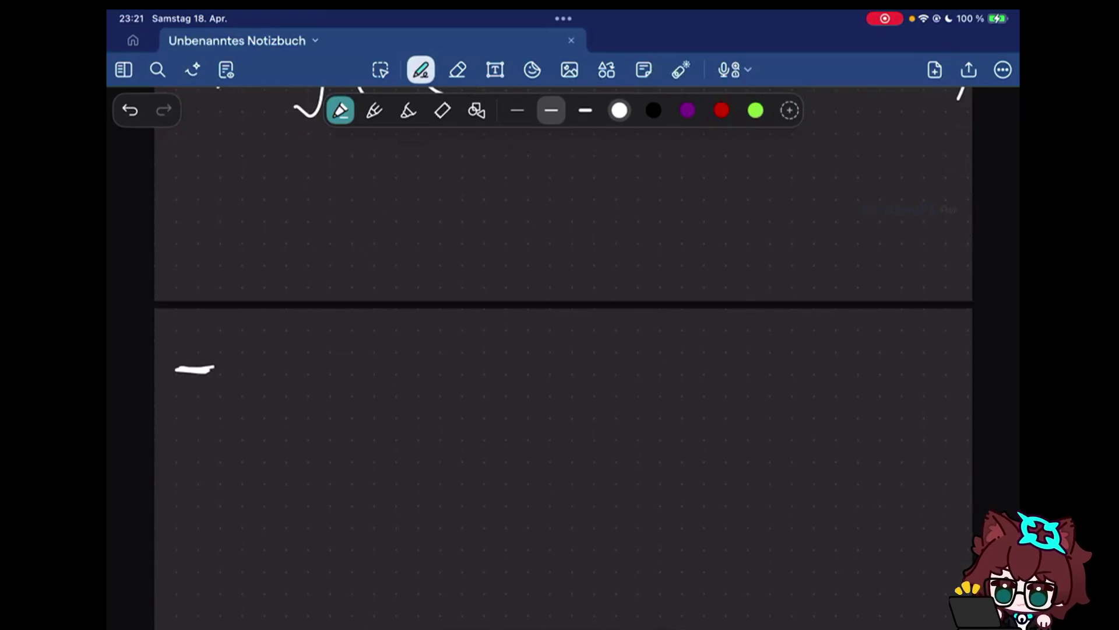
scroll(560, 349, up, 1)
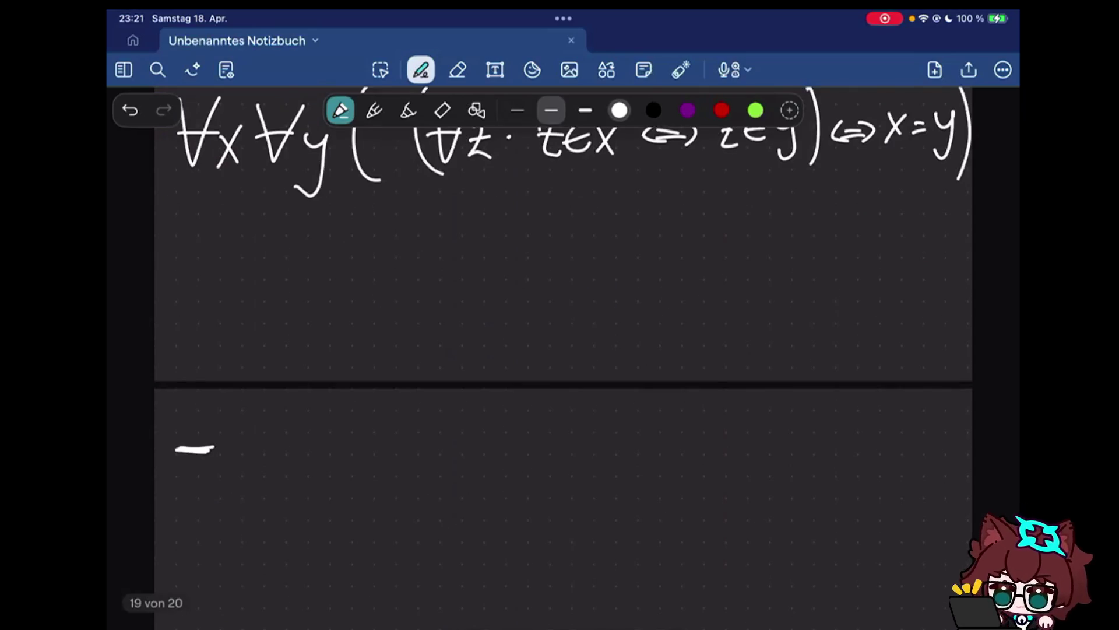
scroll(560, 350, down, 1)
Remove the stray dash and handwrite the underlined word 'Theorem'
click(458, 69)
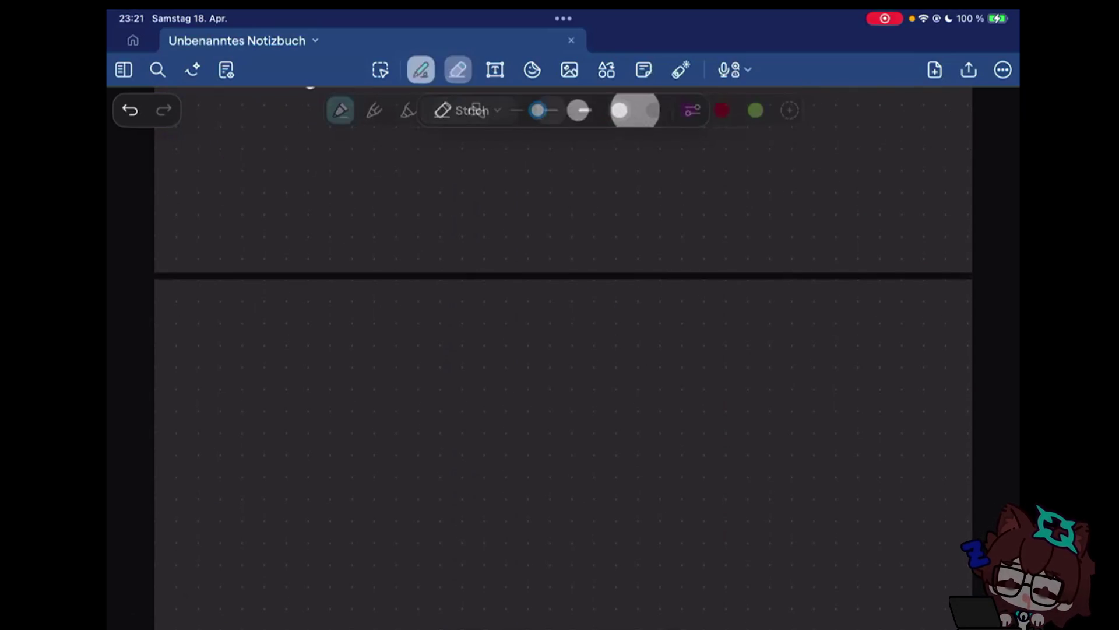
drag(175, 320, 236, 317)
mouse_move(203, 316)
mouse_down()
mouse_move(268, 350)
mouse_move(357, 368)
mouse_up()
drag(180, 385, 328, 385)
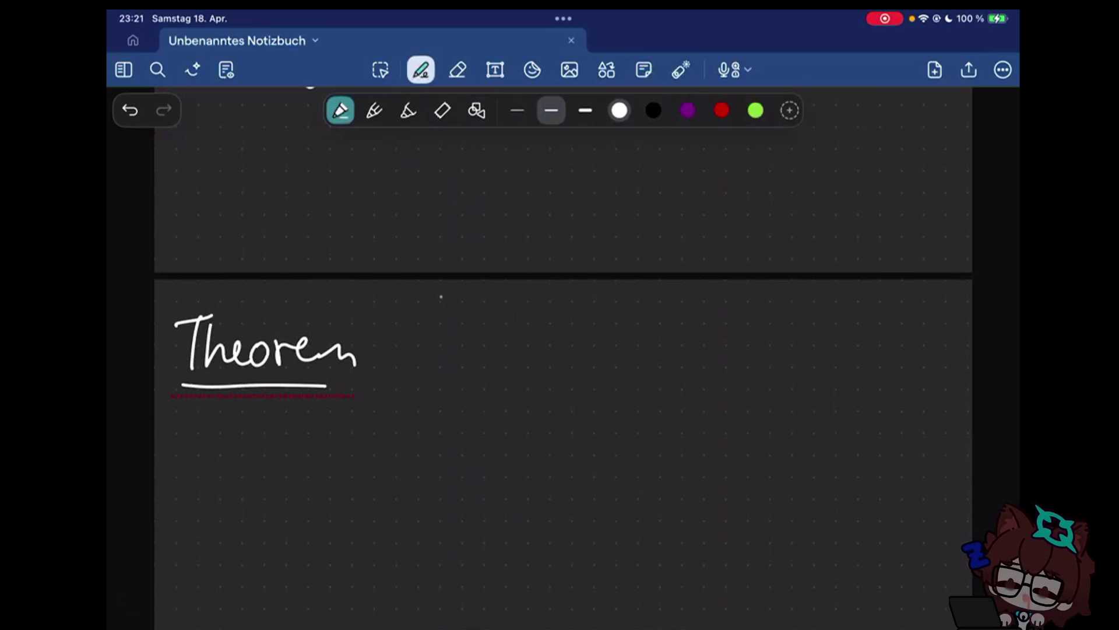
Write 'The' after Theorem, erase the stray dot, and underline it
drag(434, 327, 481, 359)
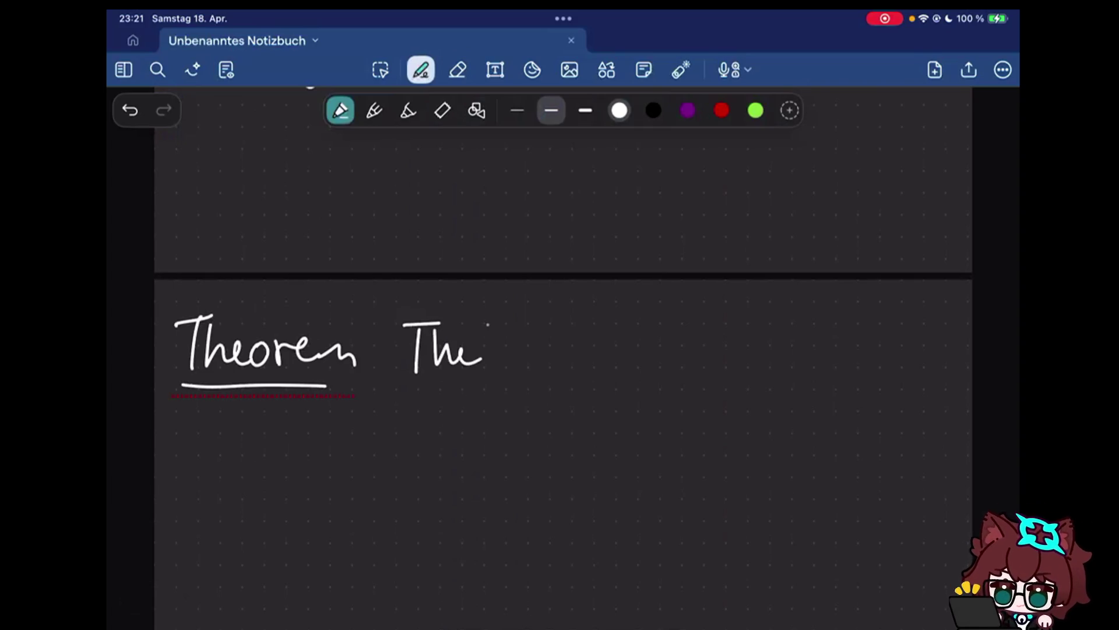
click(457, 71)
click(421, 70)
drag(402, 387, 492, 385)
Continue the statement with 'Empty Set is'
mouse_move(533, 328)
mouse_down()
mouse_move(544, 372)
mouse_move(541, 350)
mouse_move(612, 368)
mouse_up()
click(552, 372)
mouse_move(612, 333)
mouse_down()
mouse_move(648, 350)
mouse_move(631, 398)
mouse_up()
mouse_move(697, 326)
mouse_down()
mouse_move(682, 362)
mouse_move(789, 362)
mouse_up()
drag(817, 345, 806, 362)
mouse_move(864, 331)
mouse_down()
mouse_move(858, 358)
mouse_move(867, 337)
mouse_up()
Finish the theorem with 'unique.' including the period
drag(875, 337, 903, 358)
drag(920, 343, 914, 389)
drag(929, 341, 958, 354)
click(965, 355)
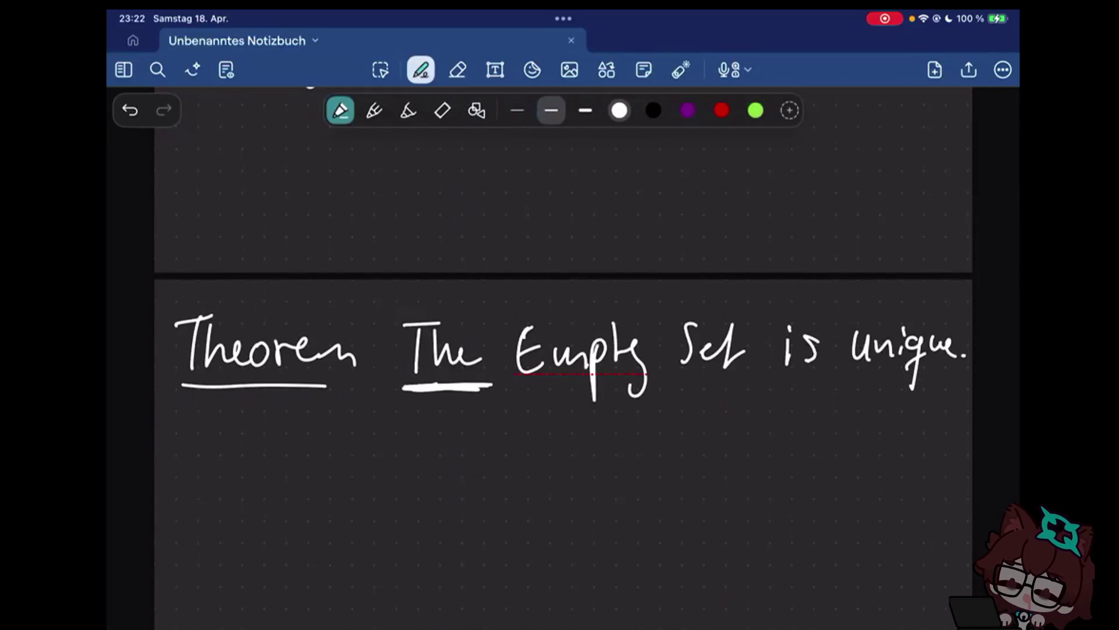
scroll(563, 350, up, 10)
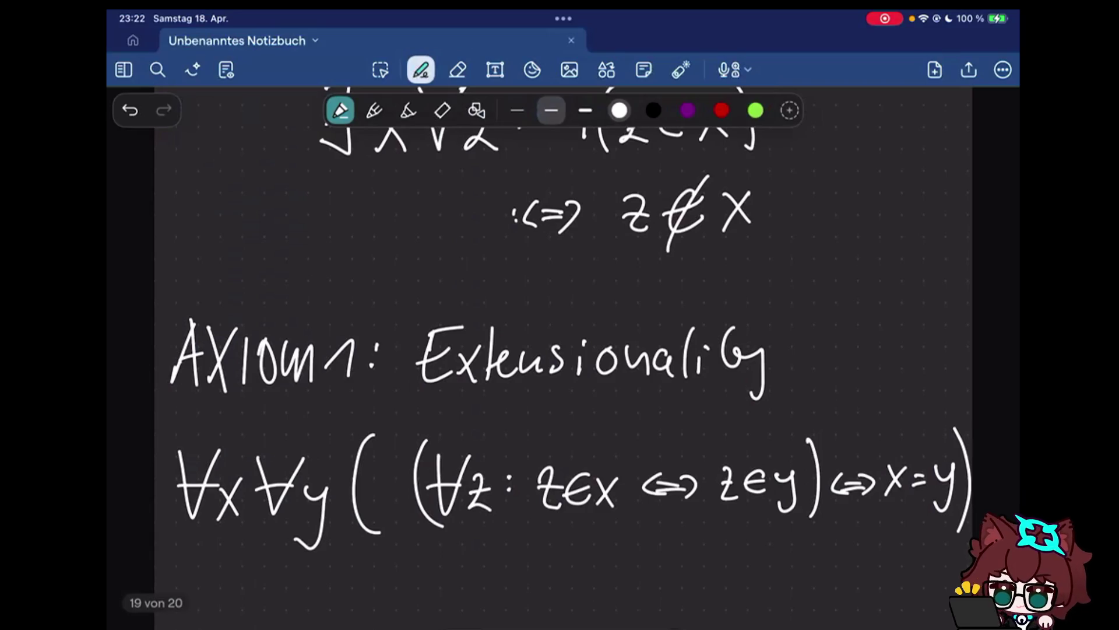
scroll(564, 350, up, 3)
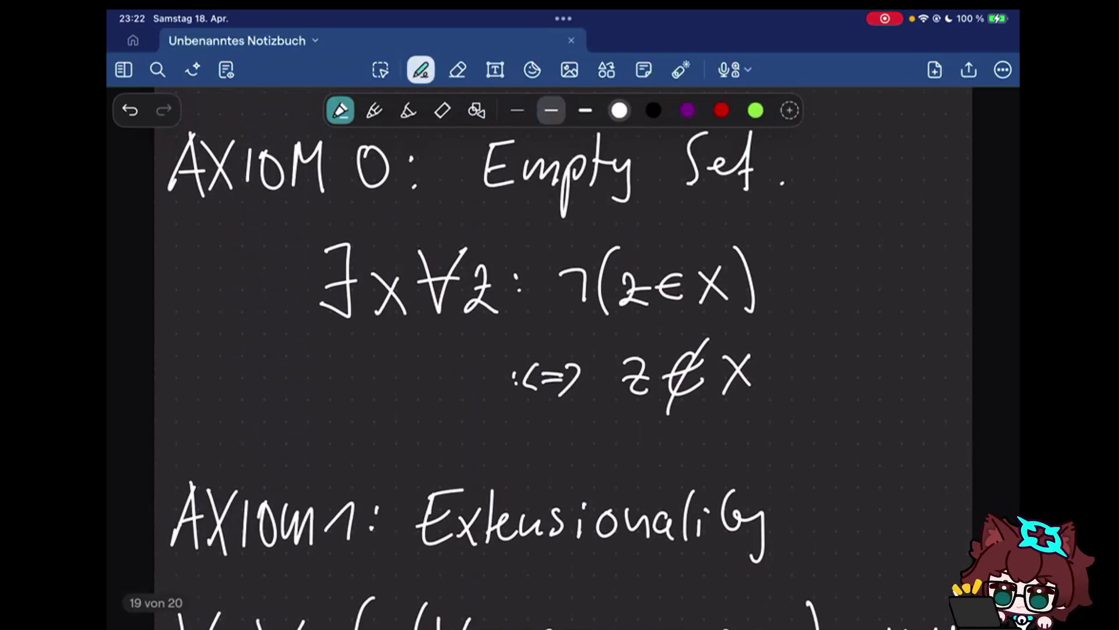
scroll(563, 350, up, 1)
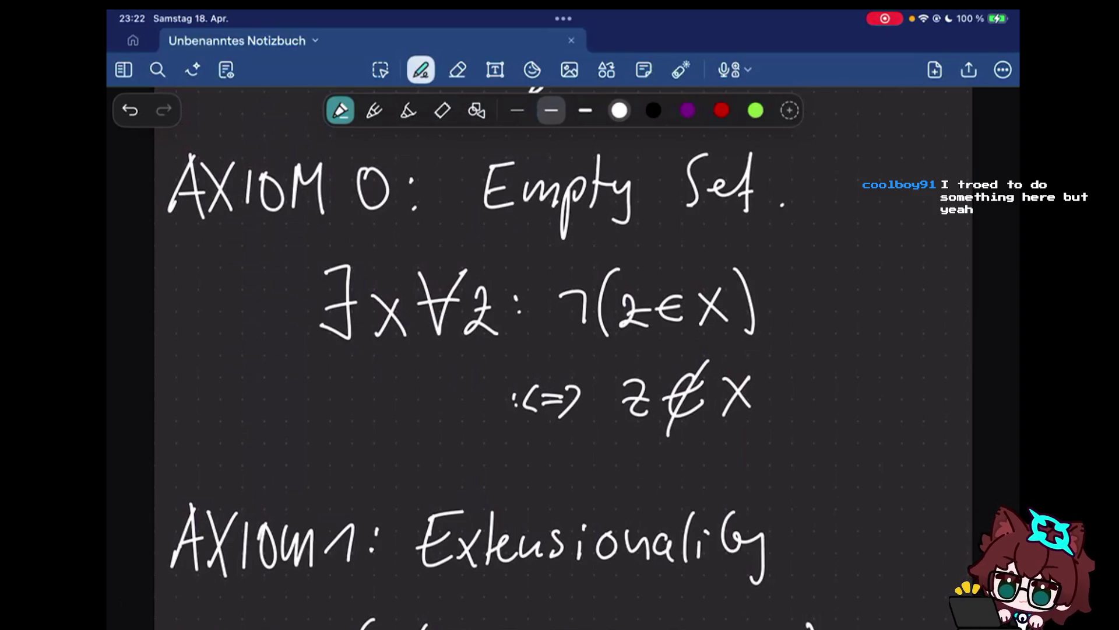
scroll(564, 350, down, 10)
scroll(563, 350, down, 2)
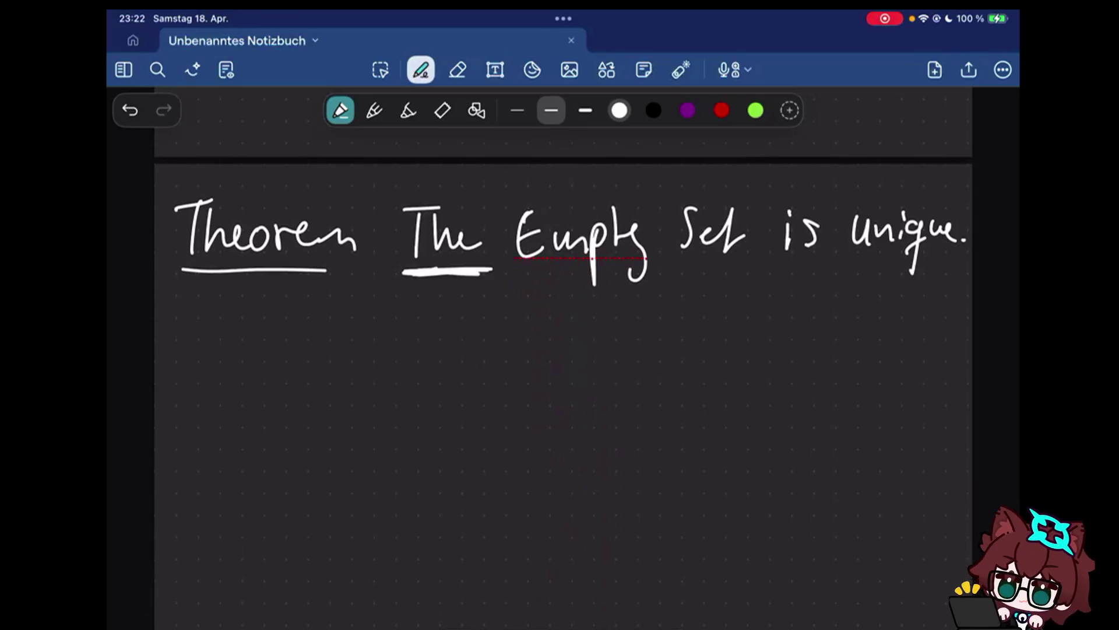
mouse_move(189, 317)
mouse_down()
mouse_move(185, 358)
mouse_move(238, 358)
mouse_up()
Handwrite 'We call this' below the theorem
drag(308, 339, 302, 361)
drag(325, 345, 331, 360)
drag(348, 311, 348, 360)
drag(360, 310, 362, 360)
click(439, 343)
mouse_move(425, 310)
mouse_down()
mouse_move(425, 357)
mouse_move(440, 322)
mouse_up()
drag(442, 311, 461, 361)
drag(472, 341, 475, 361)
drag(500, 337, 490, 366)
Draw the ∅ symbol after 'this', undoing oversized strokes, and add a period
mouse_move(604, 323)
mouse_down()
mouse_move(641, 310)
mouse_move(623, 318)
mouse_up()
key(ctrl+z)
drag(654, 298, 612, 390)
key(ctrl+z)
drag(646, 302, 601, 389)
click(665, 360)
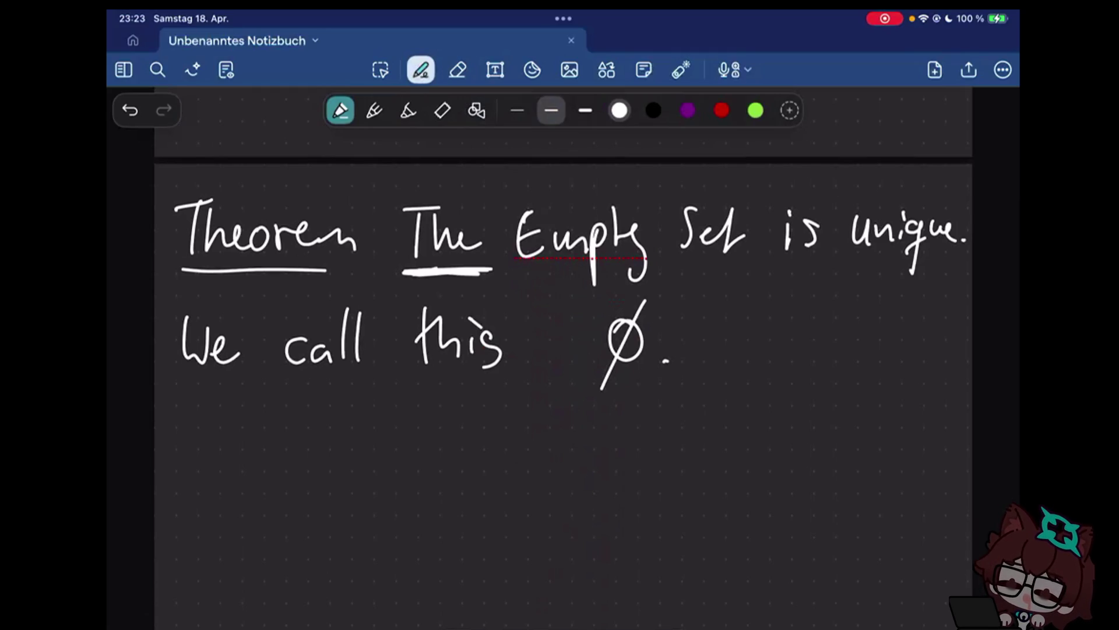
scroll(564, 350, down, 2)
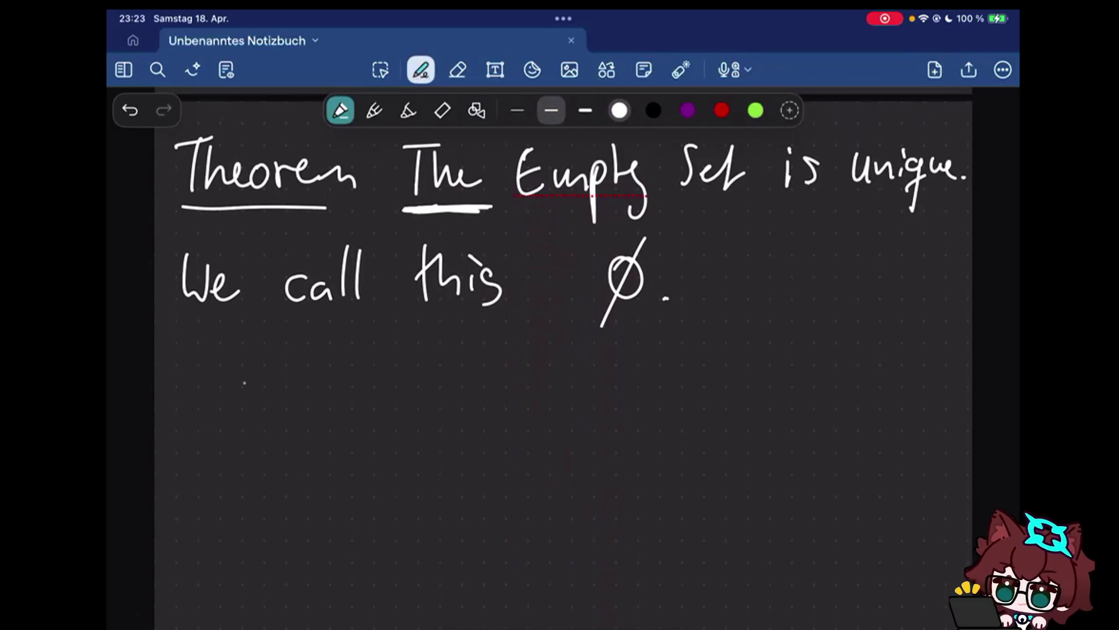
Write the new heading 'Def (Subsets)' below the line
drag(189, 391, 196, 444)
drag(216, 429, 256, 438)
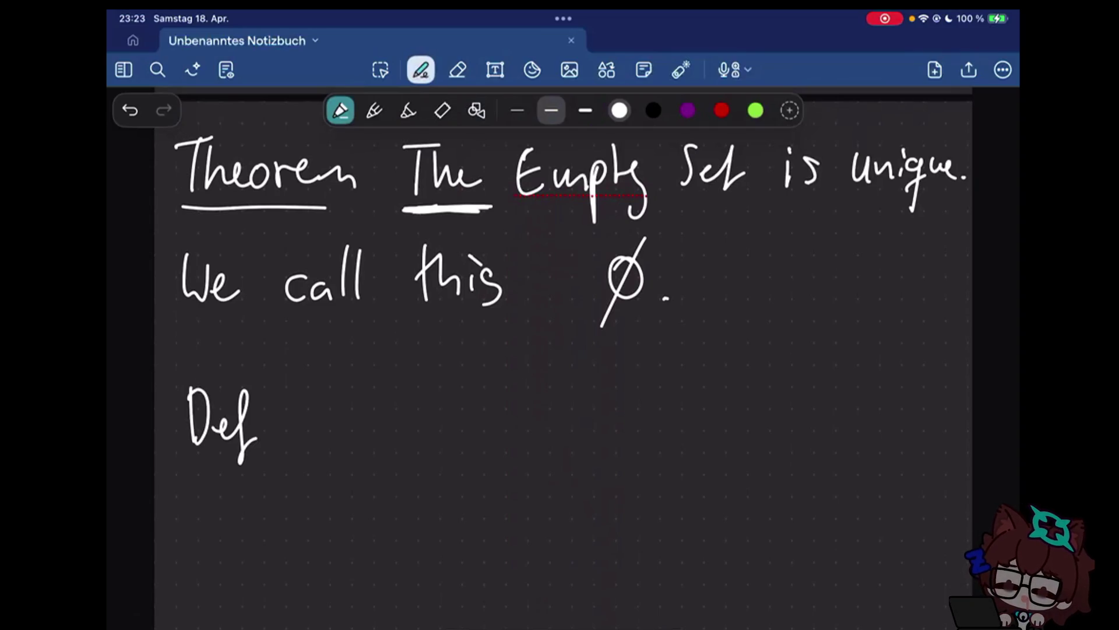
drag(320, 391, 307, 439)
drag(343, 398, 325, 435)
drag(350, 410, 384, 433)
mouse_move(396, 415)
mouse_down()
mouse_move(456, 393)
mouse_move(485, 434)
mouse_up()
drag(504, 386, 500, 441)
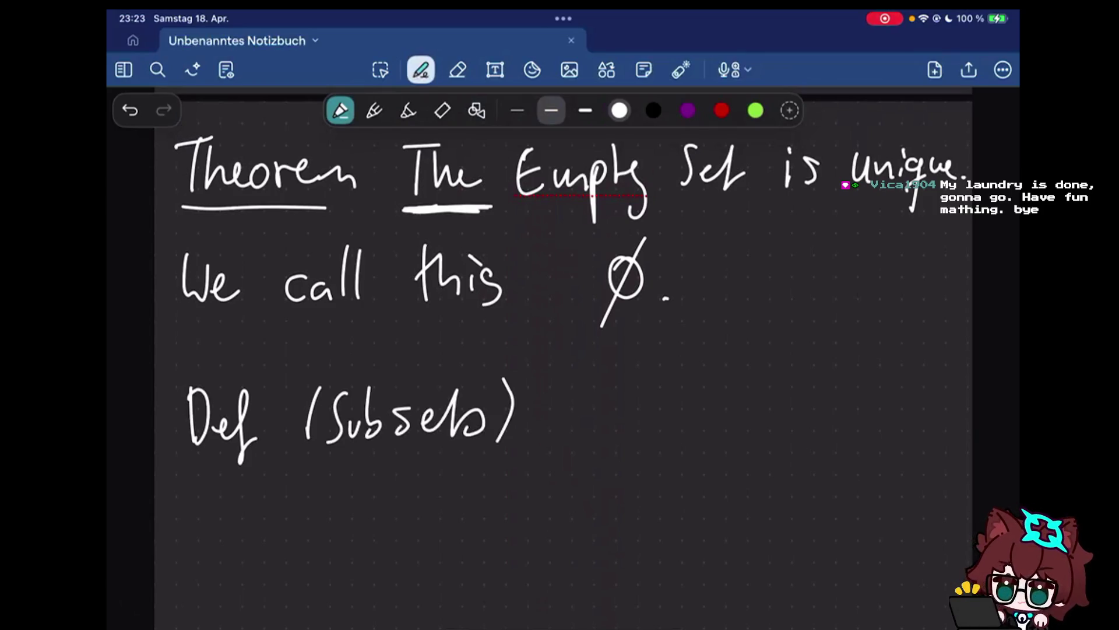
scroll(560, 350, down, 2)
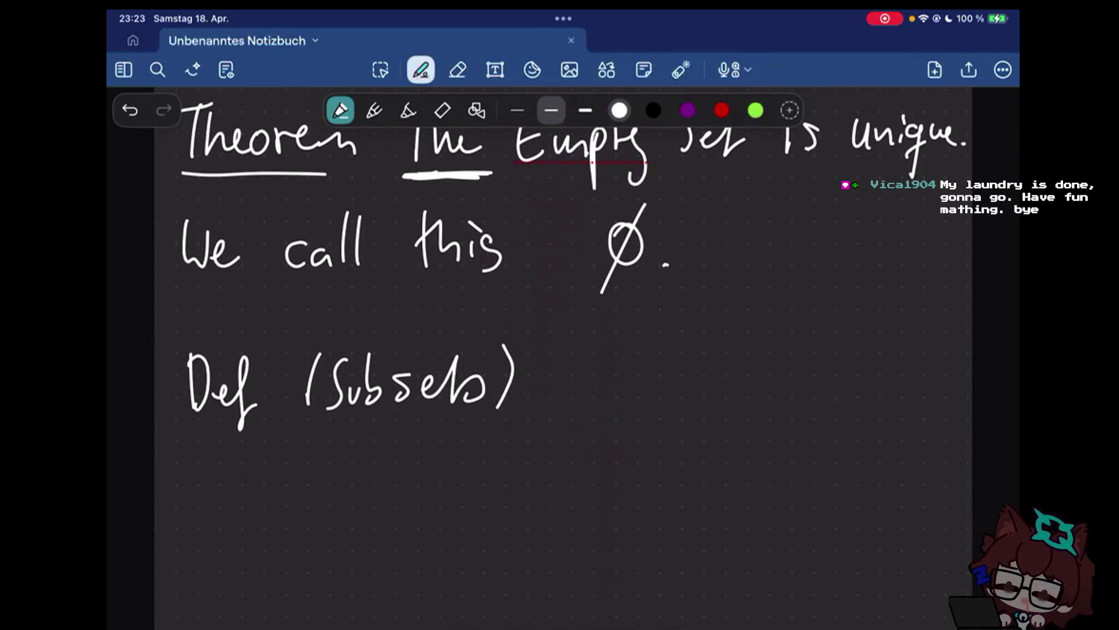
scroll(559, 350, down, 1)
Underline the subsets heading and write 'X ⊆ Y :' beneath it
drag(179, 427, 427, 405)
scroll(559, 351, up, 5)
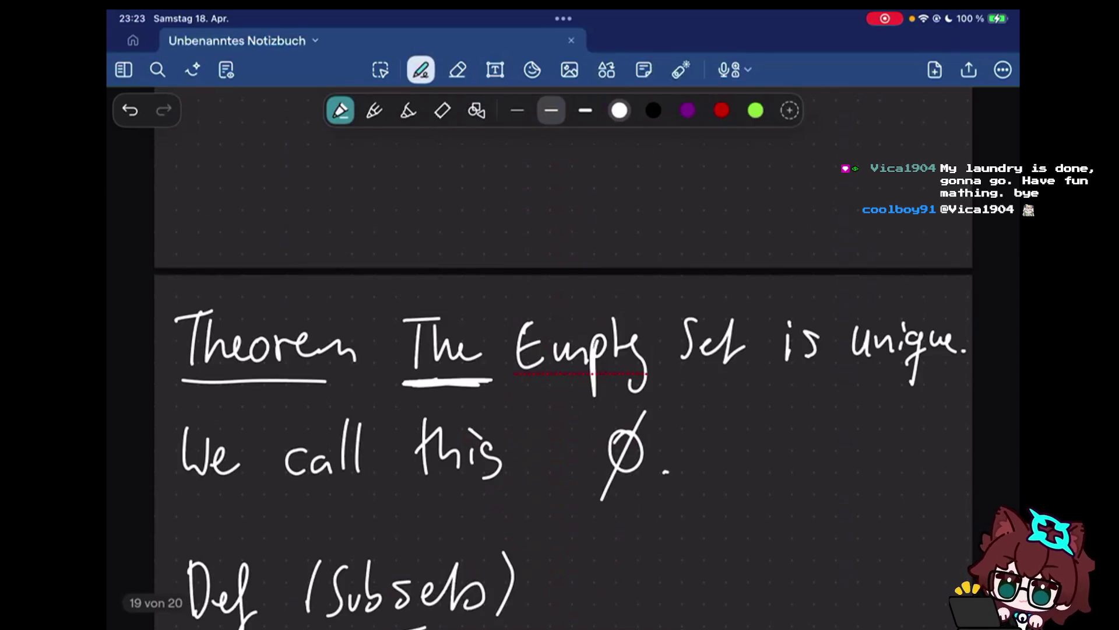
scroll(559, 350, down, 4)
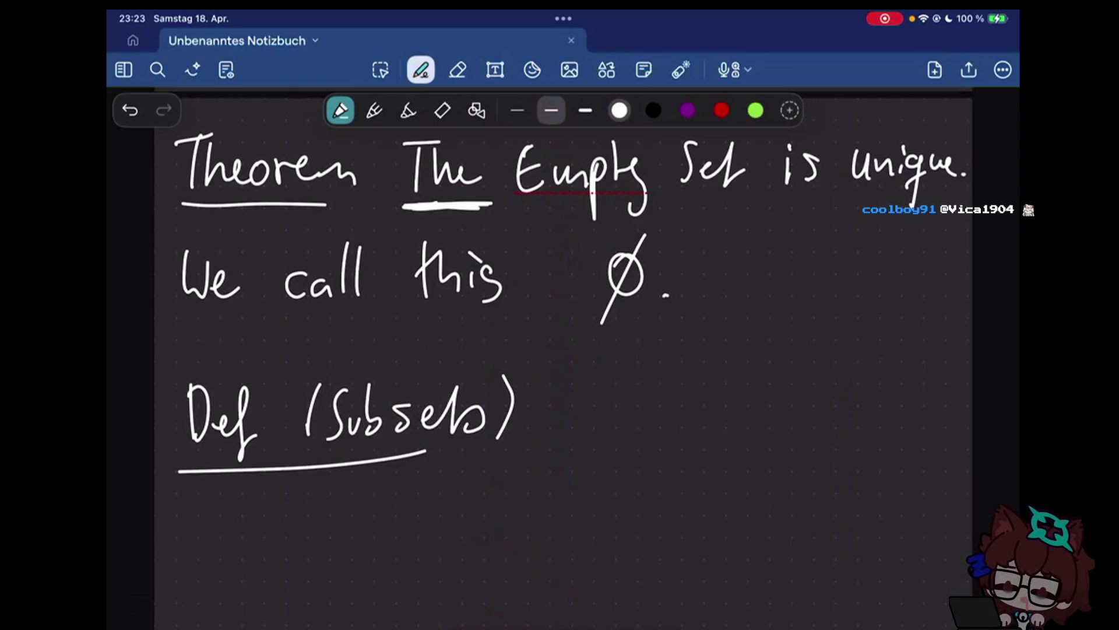
scroll(560, 349, down, 3)
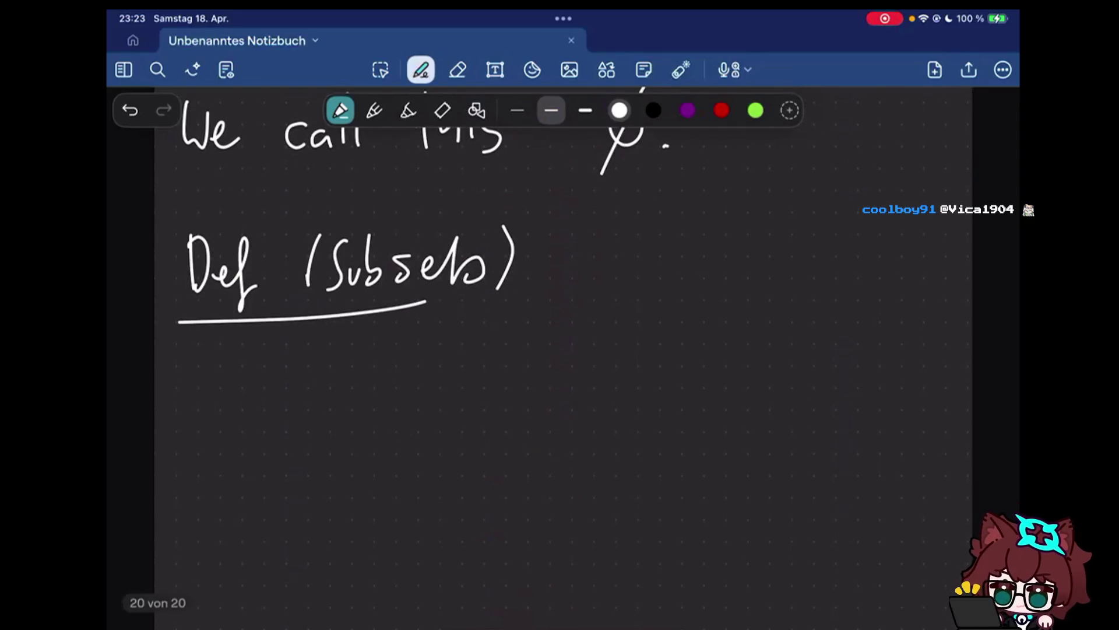
drag(232, 374, 255, 416)
drag(254, 374, 235, 417)
drag(312, 383, 313, 410)
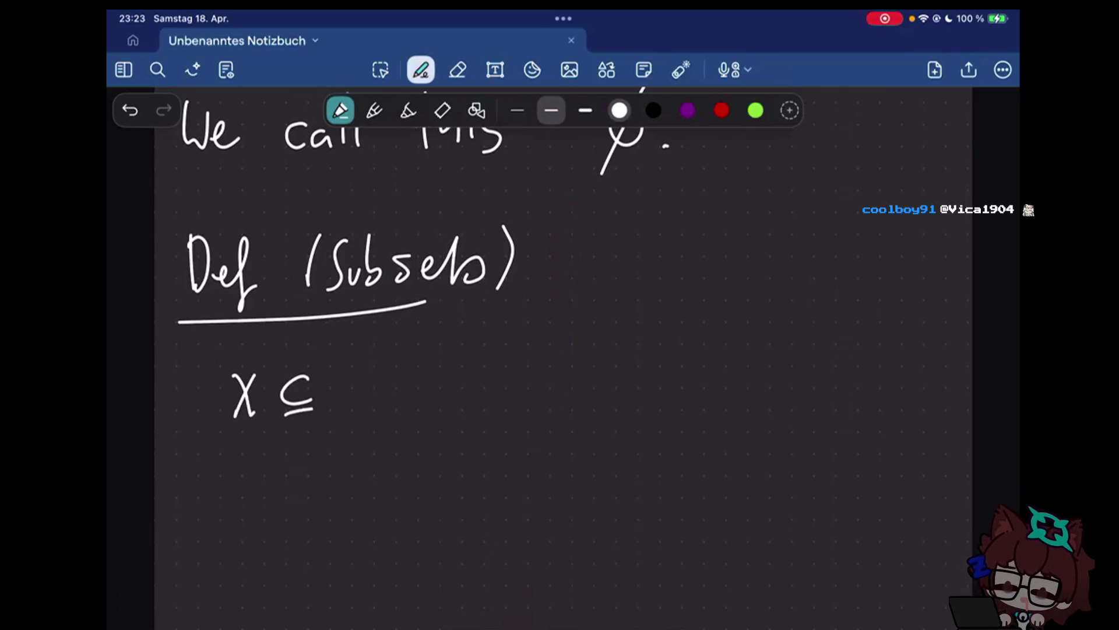
drag(336, 374, 354, 406)
drag(372, 375, 335, 440)
click(467, 378)
click(447, 388)
Draw the defining double arrow ⟺ after X ⊆ Y
drag(462, 367, 446, 385)
drag(457, 374, 512, 373)
drag(457, 388, 512, 388)
drag(506, 366, 506, 396)
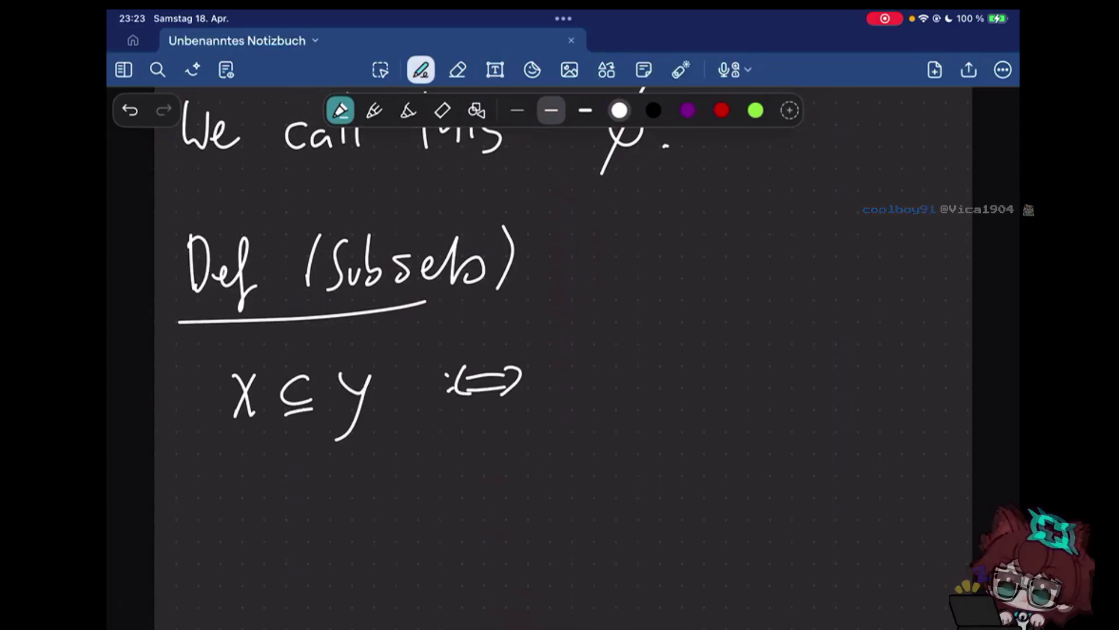
Replace the stray up arrow with a brace beneath X ⊆ Y
mouse_move(277, 462)
mouse_down()
mouse_move(288, 496)
mouse_move(299, 471)
mouse_move(288, 495)
mouse_up()
click(457, 70)
click(421, 69)
drag(214, 424, 366, 445)
mouse_move(210, 497)
mouse_down()
mouse_move(210, 534)
mouse_move(224, 500)
mouse_up()
Label the brace under X ⊆ Y as a proposition
mouse_move(238, 483)
mouse_down()
mouse_move(235, 508)
mouse_move(273, 499)
mouse_up()
mouse_move(281, 488)
mouse_down()
mouse_move(279, 535)
mouse_move(313, 497)
mouse_up()
mouse_move(328, 488)
mouse_down()
mouse_move(320, 505)
mouse_move(359, 508)
mouse_up()
drag(386, 494, 398, 499)
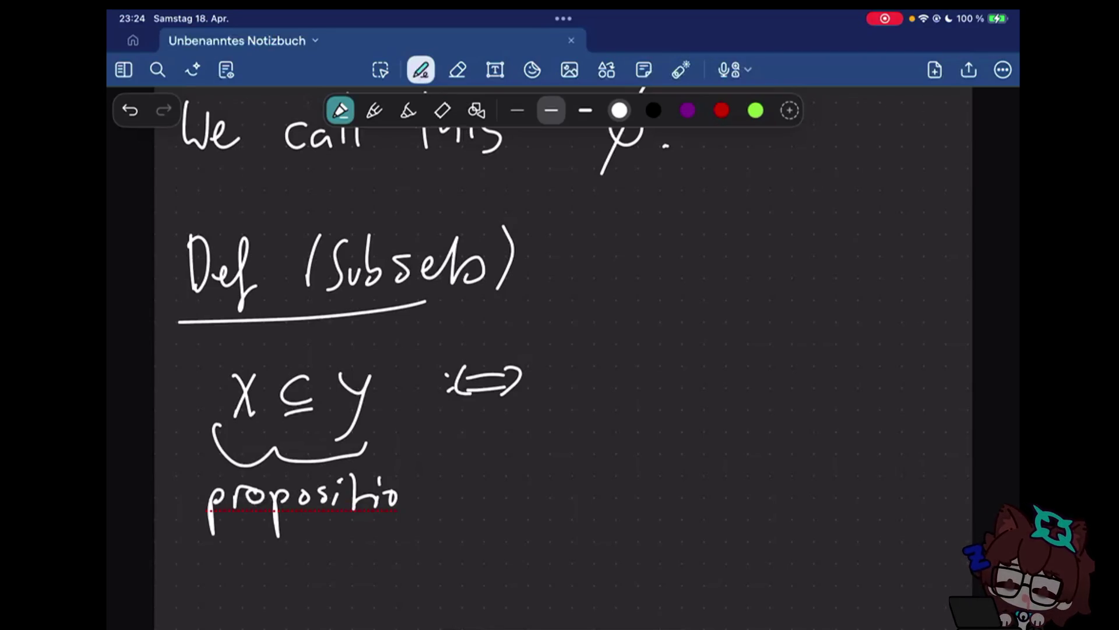
scroll(551, 358, down, 2)
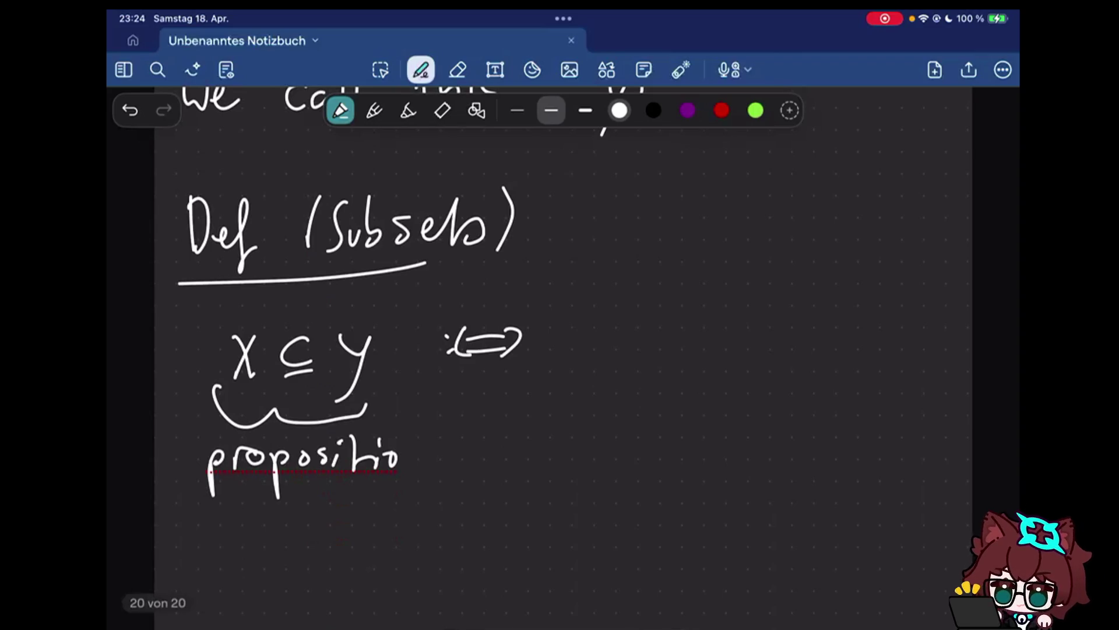
scroll(410, 292, down, 1)
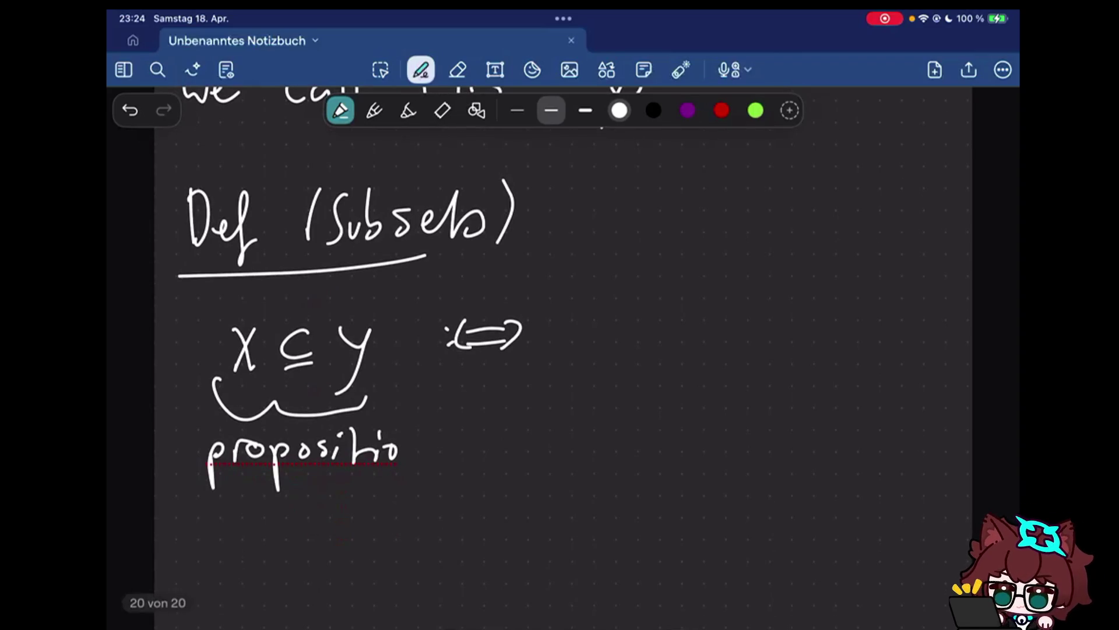
Write '∀z (z∈X' after the double arrow
mouse_move(551, 300)
mouse_down()
mouse_move(595, 301)
mouse_move(633, 353)
mouse_up()
drag(681, 300, 676, 365)
mouse_move(685, 322)
mouse_down()
mouse_move(706, 350)
mouse_move(746, 332)
mouse_up()
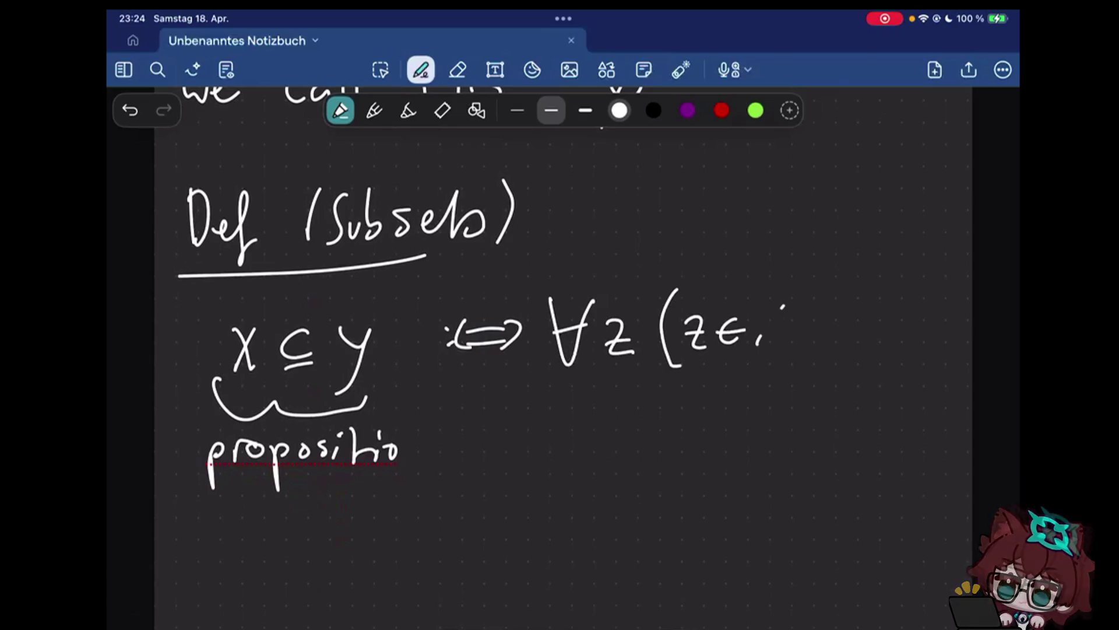
drag(757, 308, 784, 348)
drag(784, 308, 756, 349)
Complete the right side with '⟹ z∈y)'
drag(803, 322, 842, 321)
drag(804, 334, 839, 333)
drag(836, 315, 838, 339)
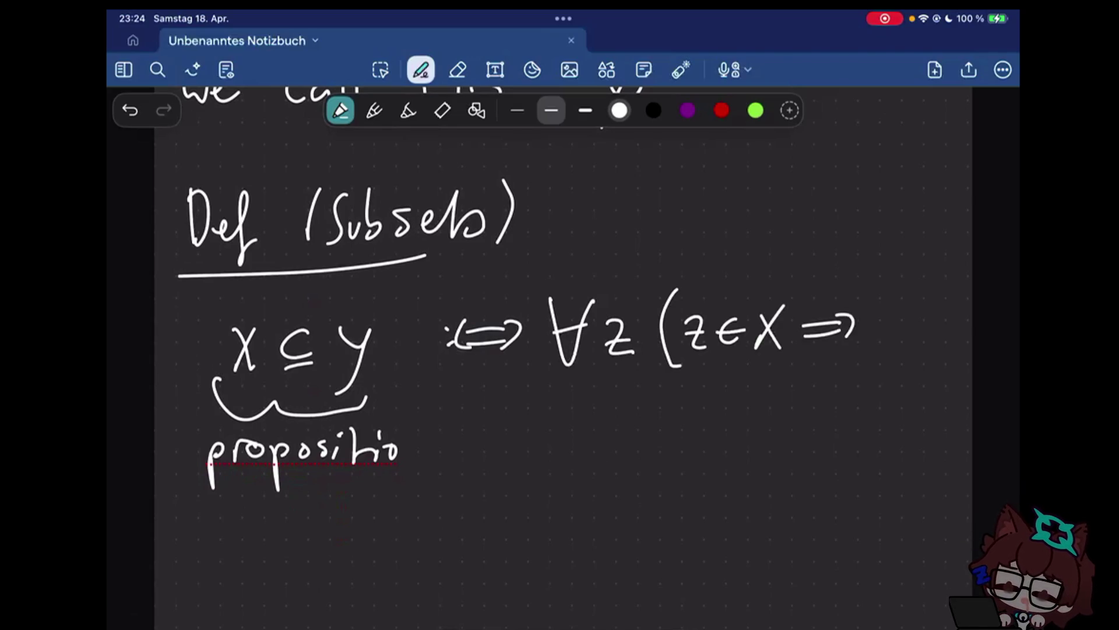
drag(878, 318, 900, 345)
mouse_move(922, 319)
mouse_down()
mouse_move(922, 345)
mouse_move(946, 353)
mouse_up()
drag(961, 308, 953, 354)
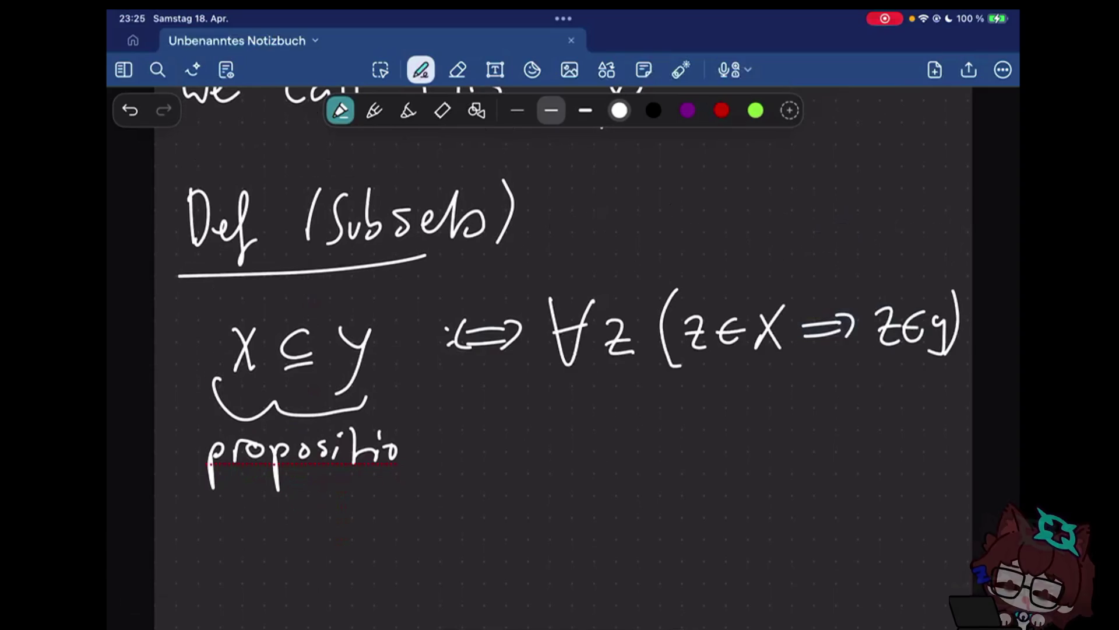
scroll(560, 350, down, 2)
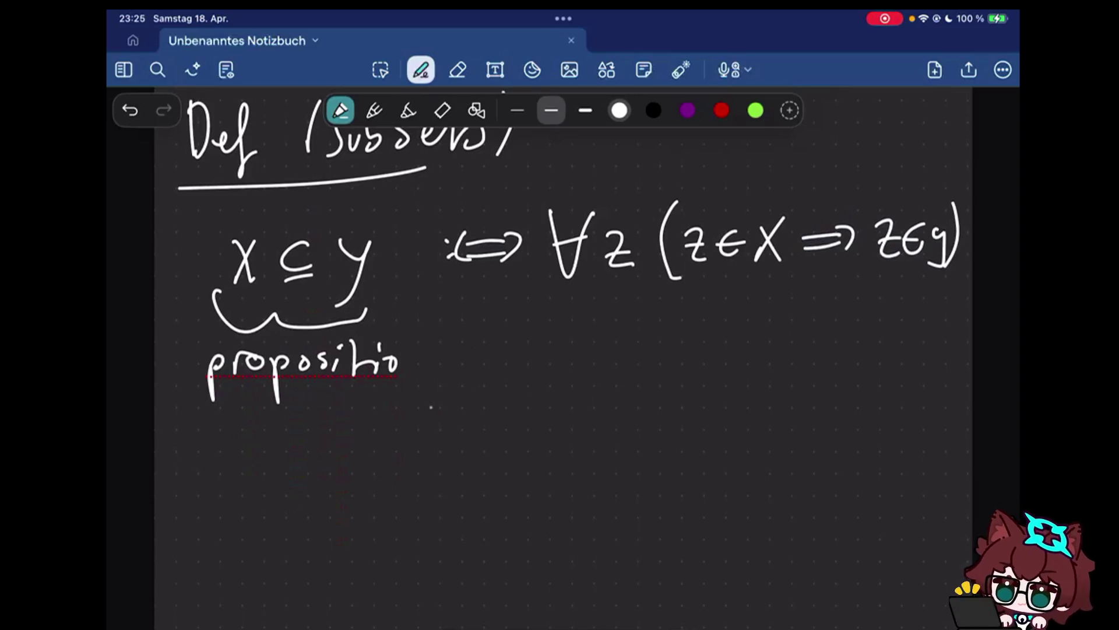
Write 'X ⊂ y :⟺' on a new line
drag(229, 448, 257, 488)
drag(256, 448, 231, 487)
mouse_move(310, 453)
mouse_down()
mouse_move(309, 483)
mouse_move(348, 478)
mouse_move(335, 537)
mouse_up()
click(415, 458)
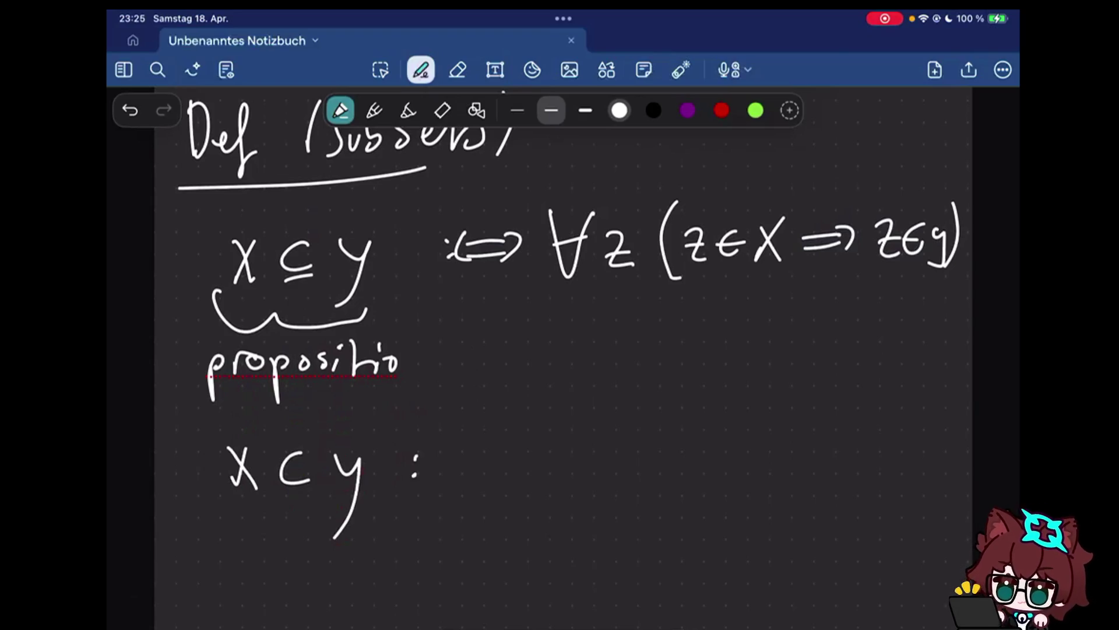
drag(430, 460, 460, 459)
drag(430, 470, 460, 471)
drag(439, 448, 439, 483)
drag(455, 451, 454, 485)
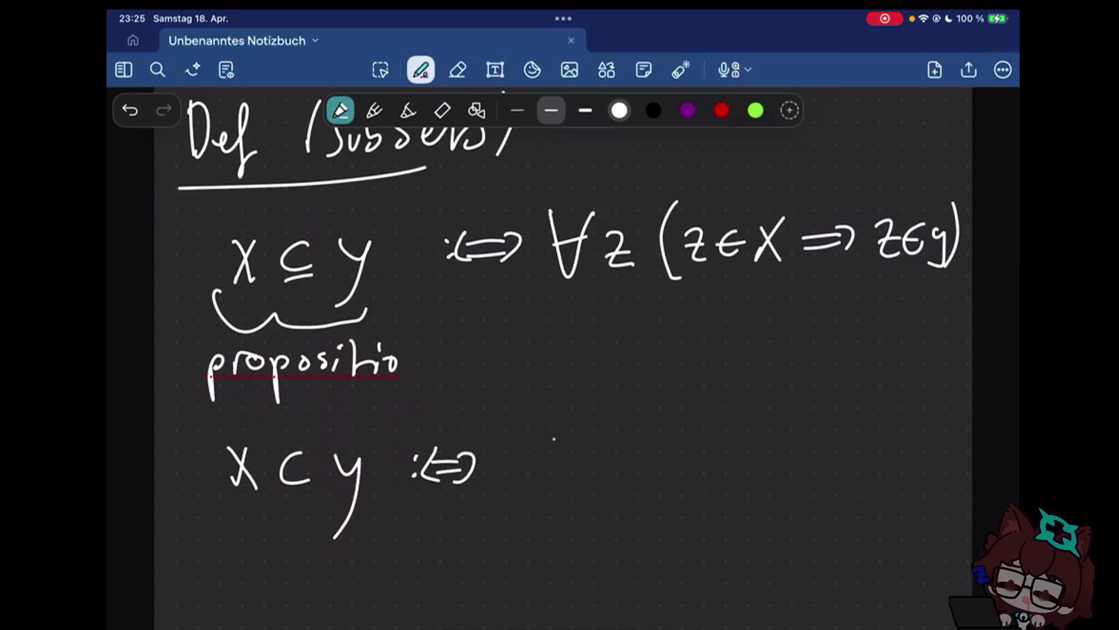
Start the right-hand side with 'X ⊆ y ∧'
drag(533, 449, 564, 495)
drag(562, 448, 533, 495)
drag(602, 452, 602, 469)
mouse_move(581, 478)
mouse_down()
mouse_move(602, 478)
mouse_move(626, 502)
mouse_up()
click(632, 463)
drag(696, 496, 724, 496)
Finish with 'X ≠ y' and enclose both parts in parentheses
drag(767, 450, 786, 499)
drag(787, 450, 767, 499)
drag(798, 469, 821, 470)
mouse_move(799, 477)
mouse_down()
mouse_move(821, 477)
mouse_move(801, 496)
mouse_up()
drag(836, 453, 846, 480)
drag(859, 451, 838, 511)
drag(524, 439, 515, 509)
drag(664, 442, 668, 498)
drag(763, 438, 752, 506)
drag(856, 437, 859, 515)
click(886, 520)
scroll(559, 350, down, 3)
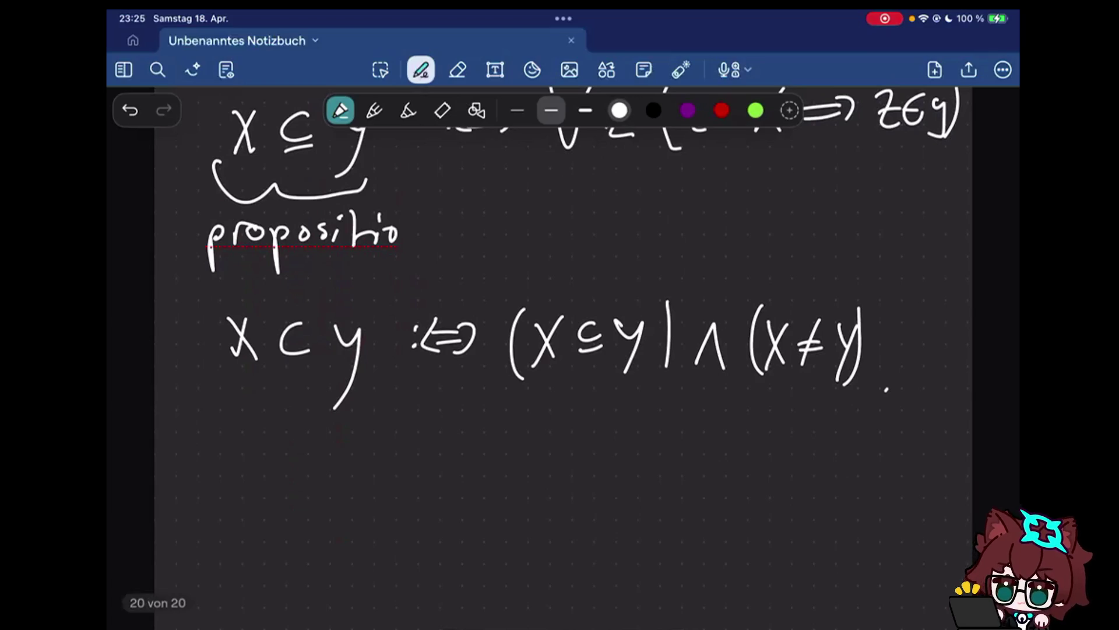
Undo a stray underline and write 'X ⊊ y' on the next line
drag(206, 425, 399, 406)
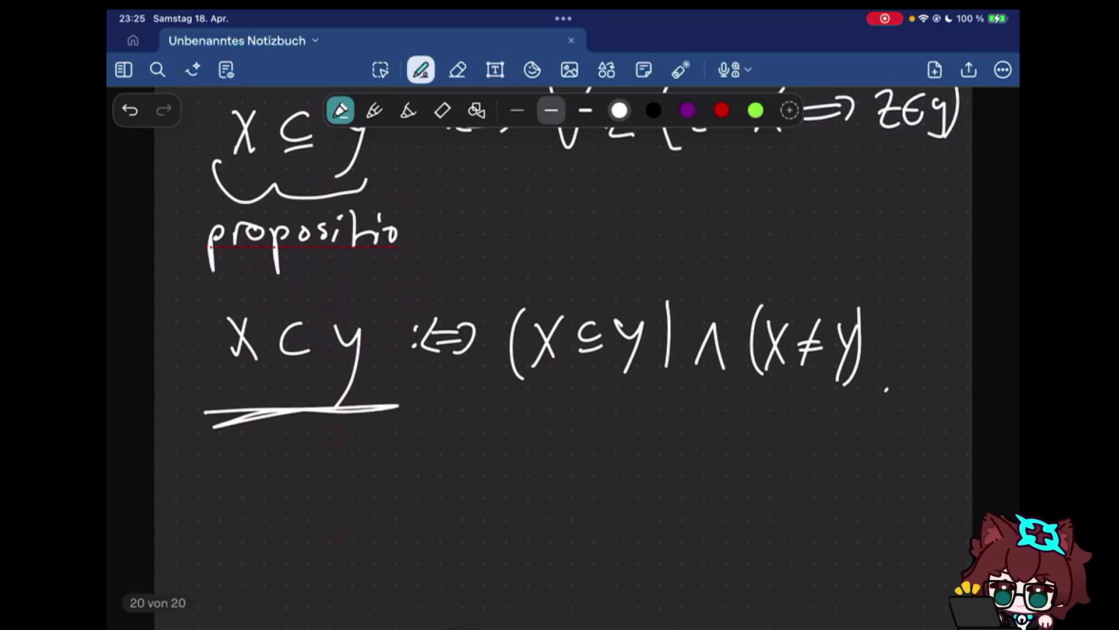
key(ctrl+z)
drag(248, 464, 269, 513)
drag(253, 487, 237, 512)
mouse_move(319, 473)
mouse_down()
mouse_move(294, 486)
mouse_move(320, 504)
mouse_up()
drag(296, 512, 320, 511)
drag(316, 497, 296, 528)
drag(345, 488, 360, 512)
drag(374, 483, 354, 536)
drag(225, 466, 246, 491)
Add the definition colon and arrow after y, bracketing the variant line
click(412, 481)
click(411, 494)
mouse_move(436, 478)
mouse_down()
mouse_move(467, 476)
mouse_move(431, 501)
mouse_up()
drag(438, 496, 468, 493)
drag(464, 465, 465, 505)
drag(208, 423, 206, 560)
click(557, 479)
Write '(x ⊆ y) ∧ (' as the start of the right side
drag(556, 464, 560, 527)
drag(577, 480, 598, 506)
mouse_move(603, 470)
mouse_down()
mouse_move(578, 515)
mouse_move(597, 520)
mouse_up()
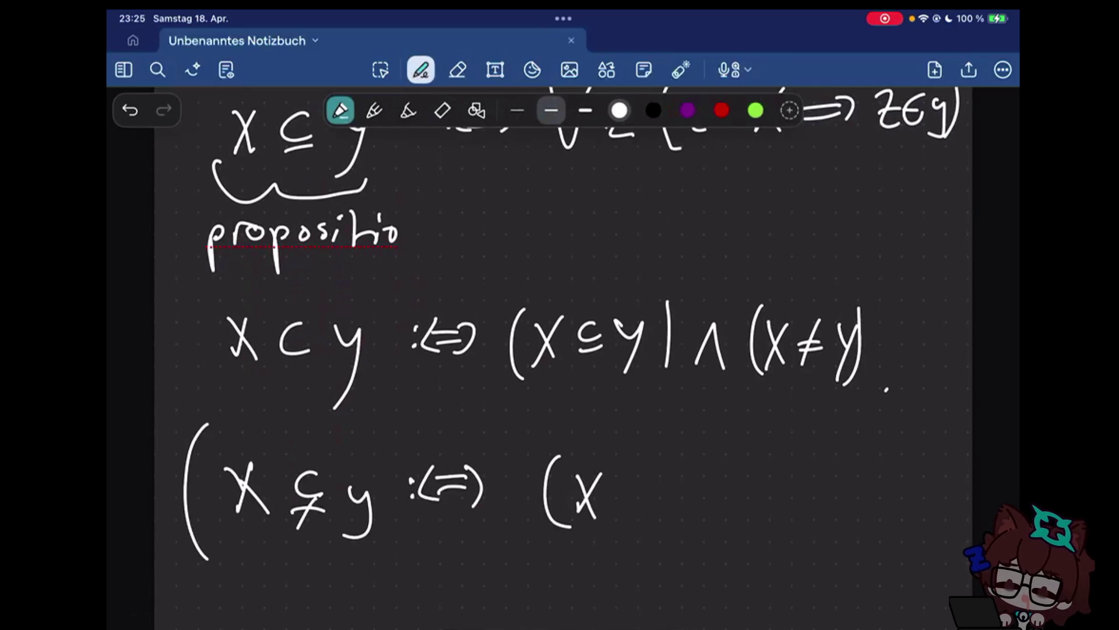
drag(642, 477, 643, 493)
drag(621, 500, 644, 498)
drag(657, 480, 670, 509)
drag(686, 477, 668, 544)
mouse_move(691, 457)
mouse_down()
mouse_move(689, 529)
mouse_move(750, 513)
mouse_up()
drag(790, 456, 801, 523)
Complete the variant with 'X ≠ Y))' and a closing period
drag(813, 470, 836, 519)
drag(836, 468, 815, 521)
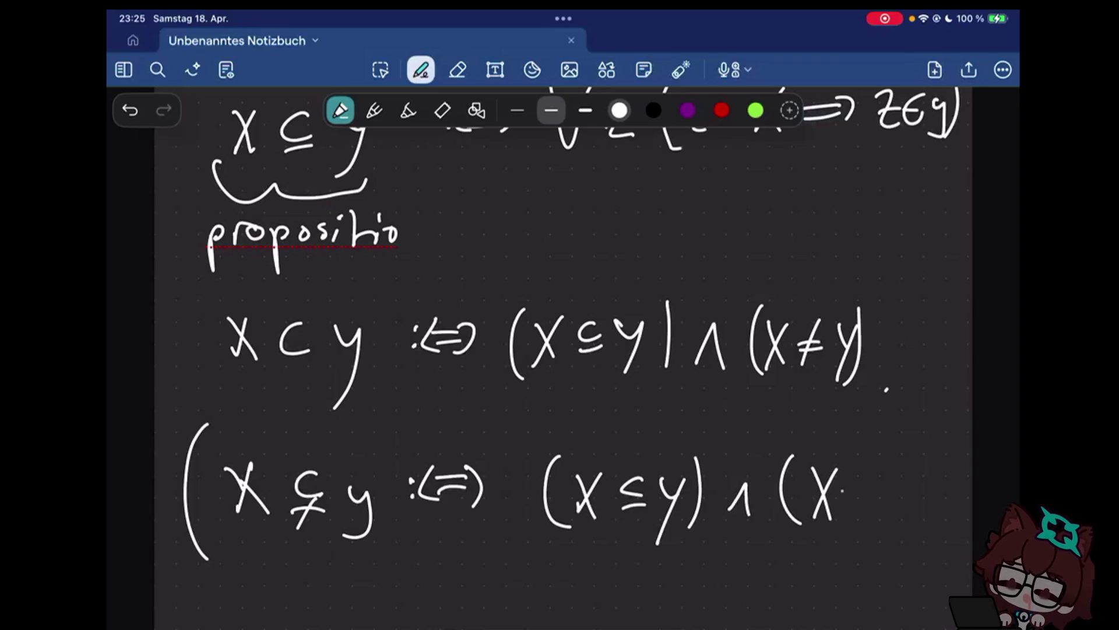
drag(846, 491, 871, 487)
drag(868, 477, 849, 514)
drag(909, 473, 892, 525)
drag(915, 455, 918, 523)
drag(934, 433, 941, 538)
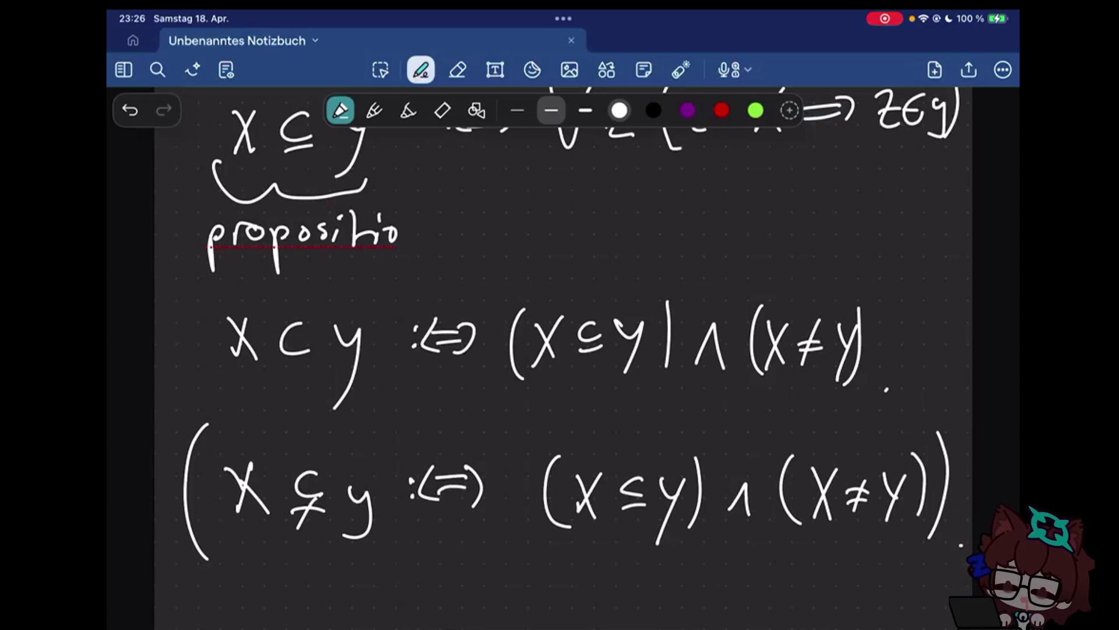
click(960, 544)
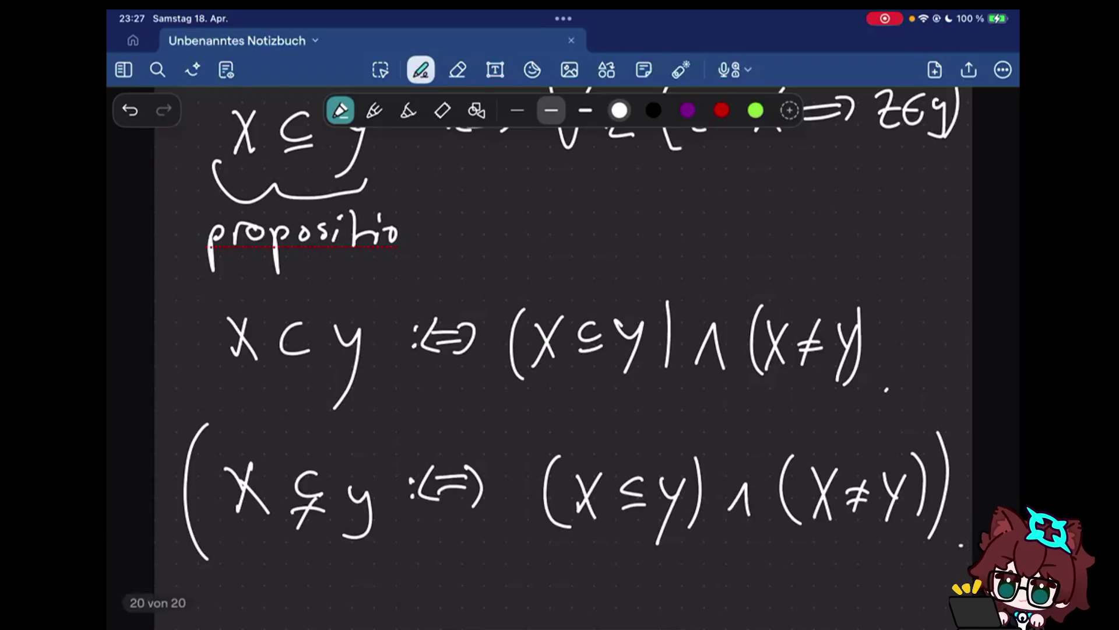
scroll(559, 350, down, 4)
scroll(560, 245, down, 1)
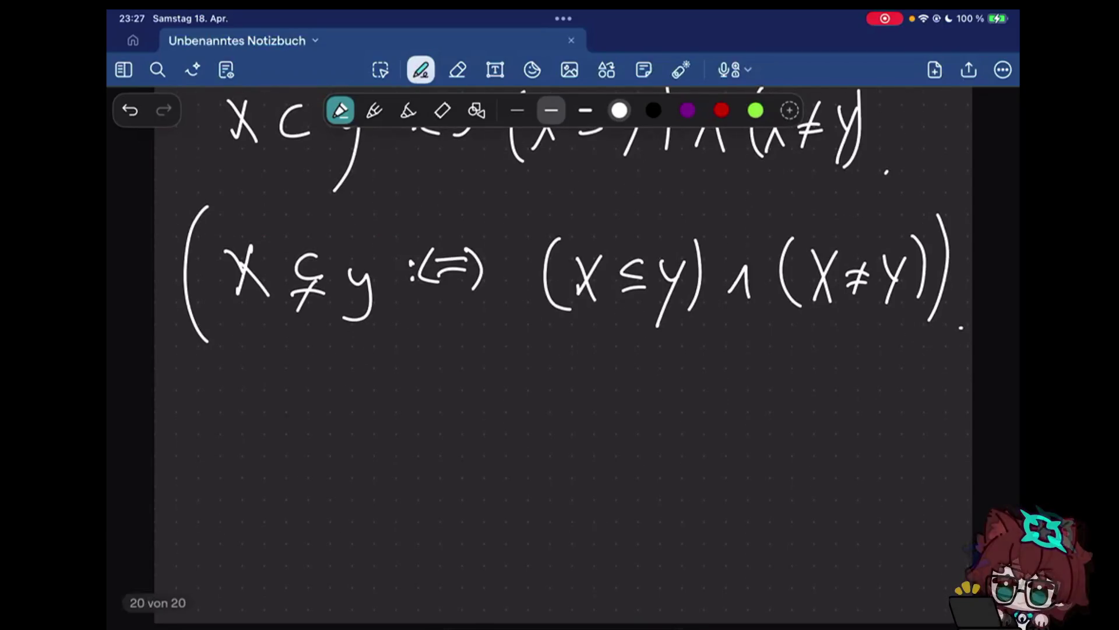
Handwrite the heading 'AXIOM 2:' below the proper-subset formulas
mouse_move(164, 462)
mouse_down()
mouse_move(189, 396)
mouse_move(203, 456)
mouse_up()
drag(169, 430, 203, 429)
drag(212, 398, 240, 456)
drag(240, 398, 212, 456)
drag(256, 418, 256, 456)
drag(279, 410, 268, 418)
drag(304, 457, 341, 457)
drag(366, 419, 398, 448)
click(414, 428)
click(415, 440)
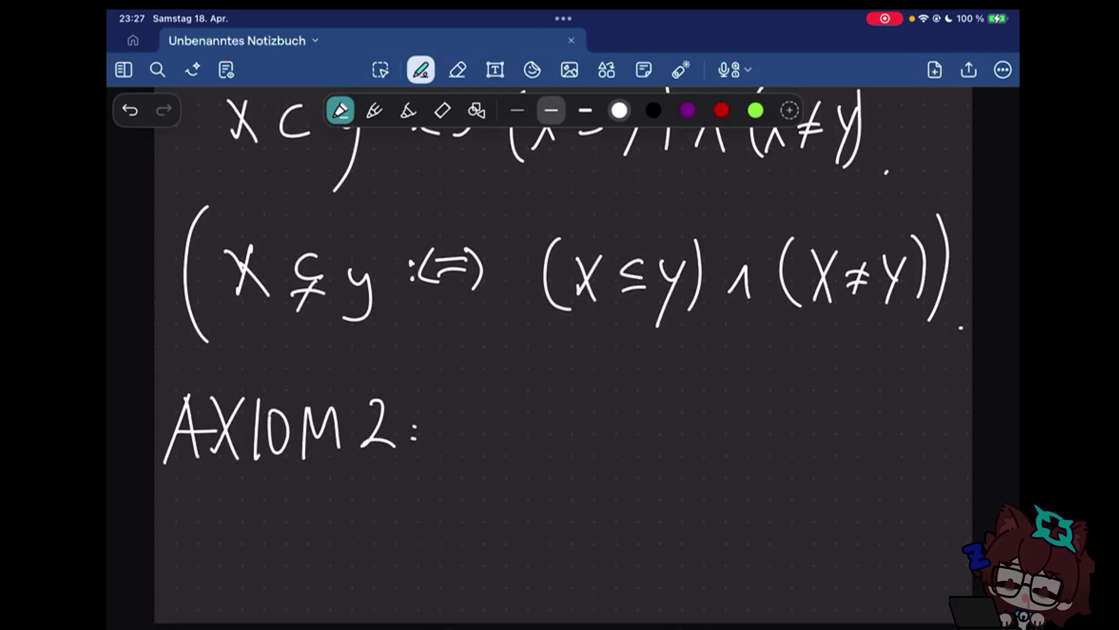
Write the axiom's name 'Pairing' after the heading
drag(495, 448, 495, 391)
drag(494, 393, 497, 422)
drag(530, 448, 560, 390)
drag(560, 390, 562, 448)
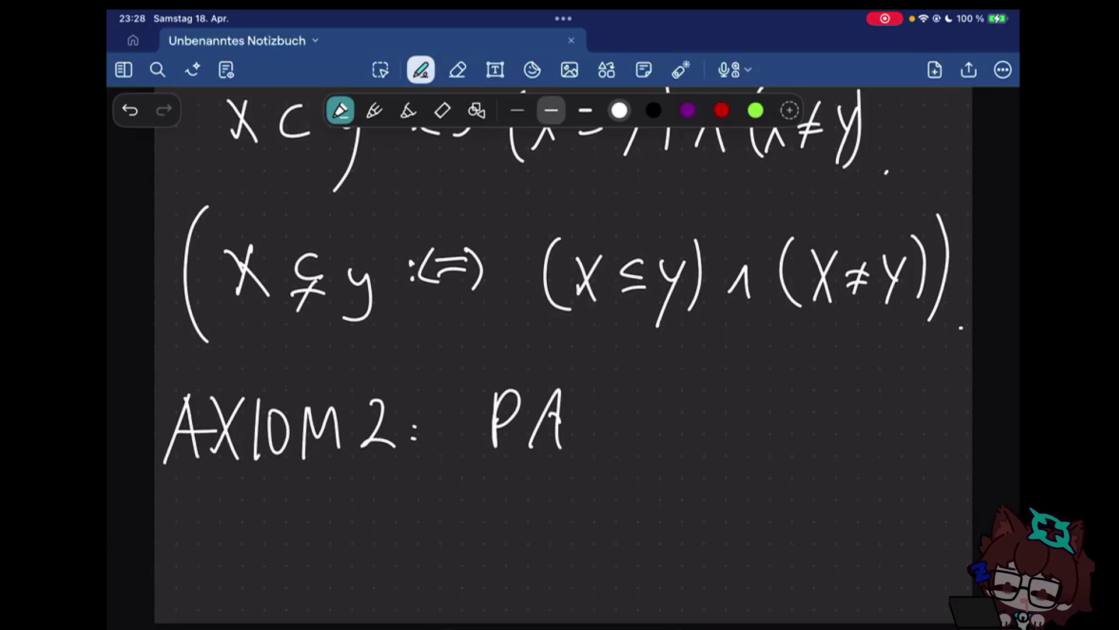
drag(545, 427, 548, 448)
drag(560, 431, 562, 448)
drag(577, 428, 599, 431)
drag(612, 420, 639, 480)
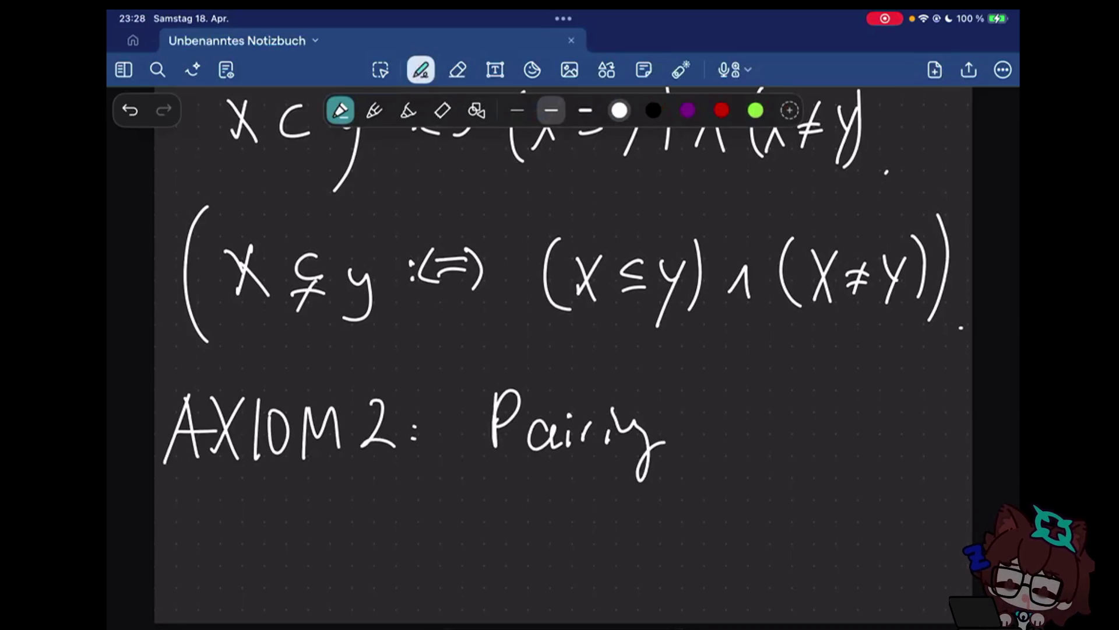
scroll(563, 351, down, 5)
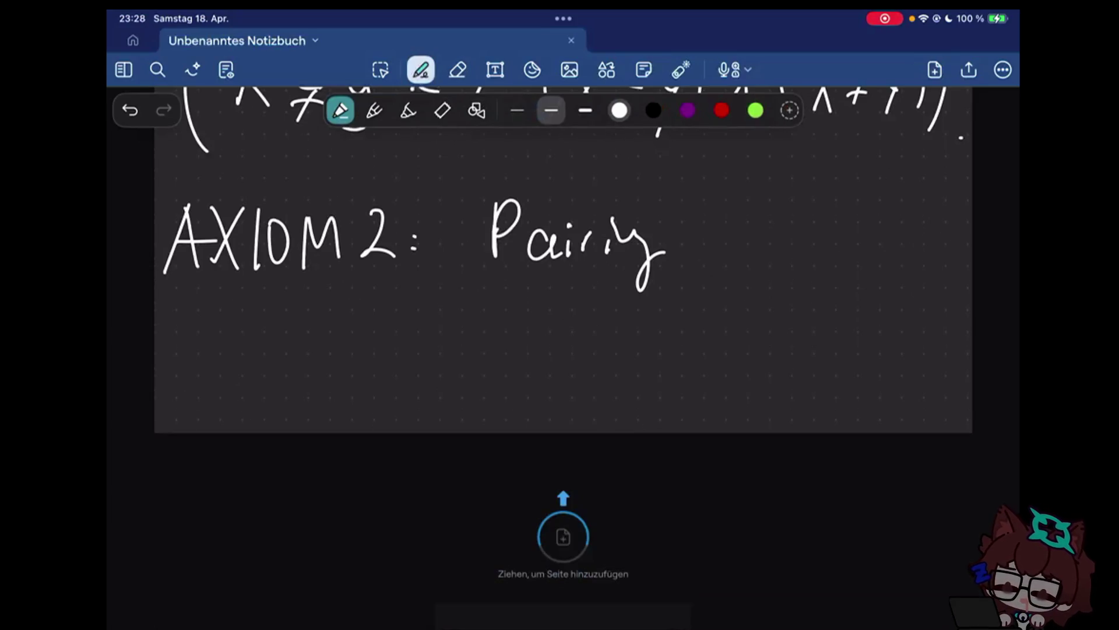
scroll(563, 350, down, 2)
Write the quantifier prefix ∀x ∀y ∃u under the Pairing heading
mouse_move(199, 363)
mouse_down()
mouse_move(240, 367)
mouse_move(235, 396)
mouse_up()
drag(225, 389, 254, 429)
drag(254, 389, 225, 431)
drag(268, 367, 306, 369)
drag(271, 395, 302, 396)
drag(308, 392, 282, 450)
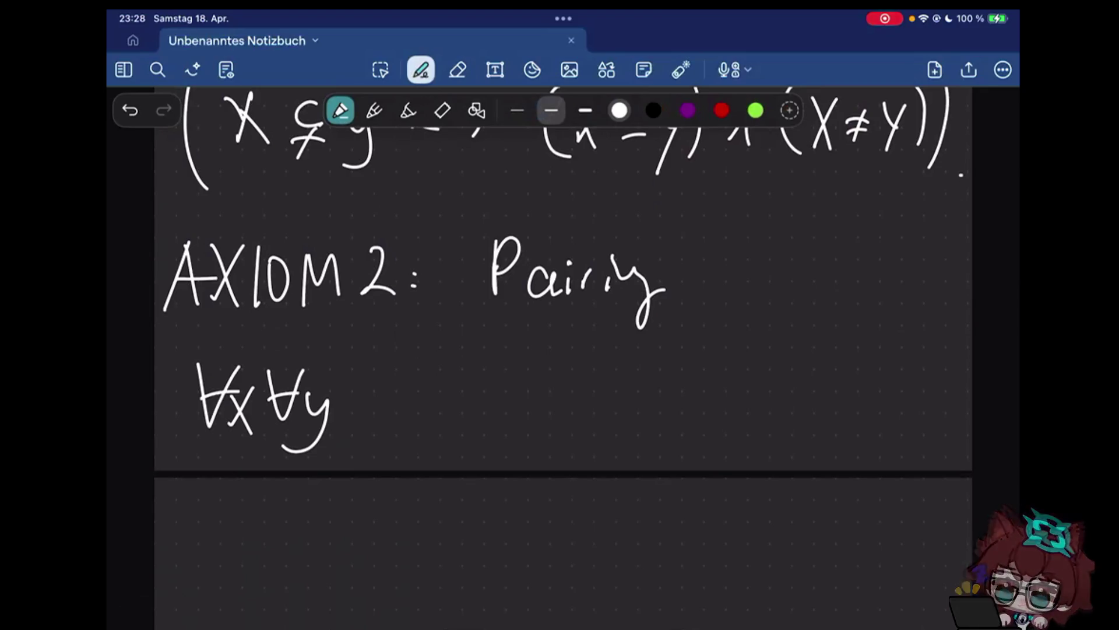
mouse_move(343, 369)
mouse_down()
mouse_move(374, 366)
mouse_move(376, 429)
mouse_up()
drag(354, 397, 374, 398)
drag(354, 429, 420, 429)
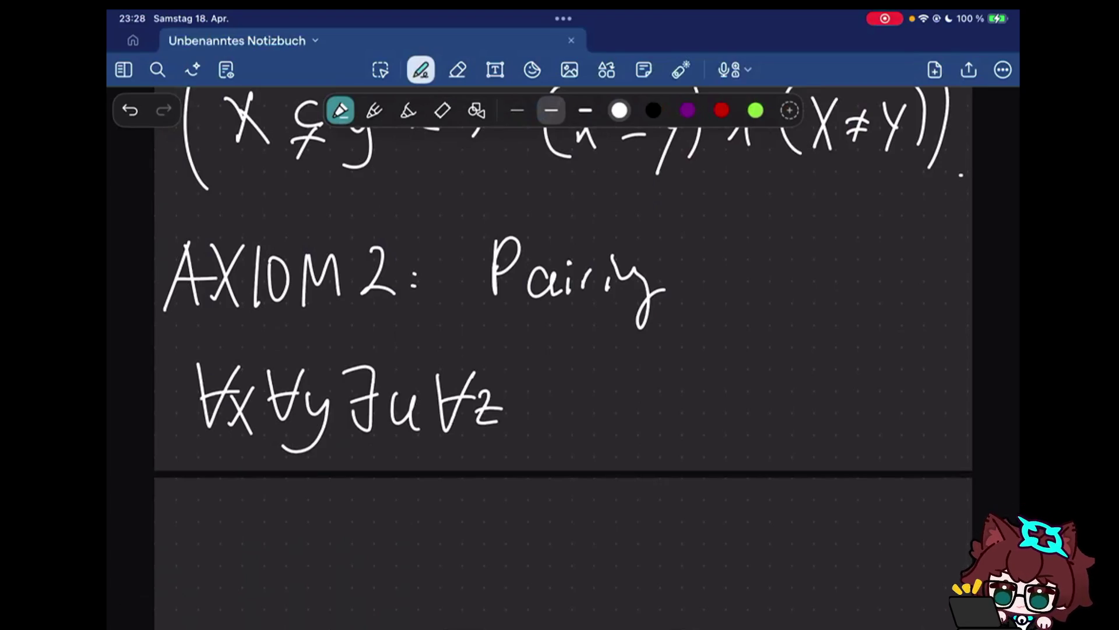
Write '(z ∈ u ⟺ (' , correcting the equals sign into a membership sign
drag(543, 364, 532, 450)
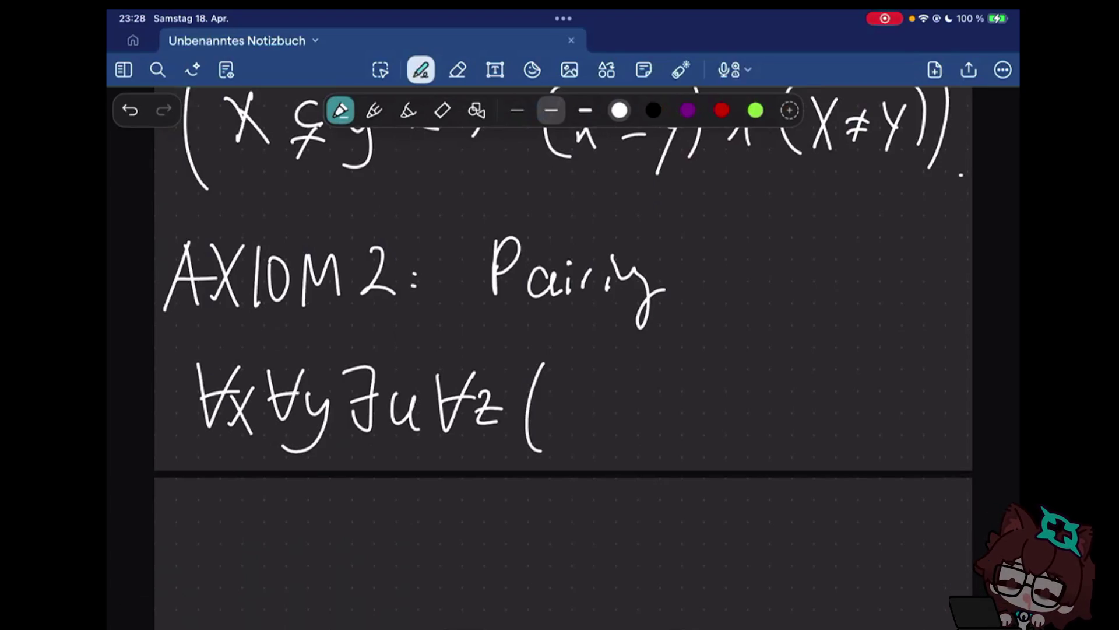
mouse_move(572, 387)
mouse_down()
mouse_move(606, 425)
mouse_move(644, 398)
mouse_up()
drag(618, 421, 645, 420)
drag(654, 392, 689, 434)
mouse_move(642, 395)
mouse_down()
mouse_move(642, 425)
mouse_move(636, 408)
mouse_up()
drag(699, 401, 735, 402)
drag(699, 417, 734, 420)
drag(774, 381, 763, 447)
Write 'z = x ∨' inside the inner bracket, erasing a misplaced x
drag(773, 404, 791, 437)
drag(797, 409, 811, 435)
mouse_move(812, 409)
mouse_down()
mouse_move(796, 436)
mouse_move(812, 436)
mouse_move(816, 412)
mouse_up()
click(457, 70)
click(420, 70)
drag(798, 424, 816, 423)
mouse_move(840, 405)
mouse_down()
mouse_move(825, 430)
mouse_move(840, 434)
mouse_up()
drag(859, 403, 876, 401)
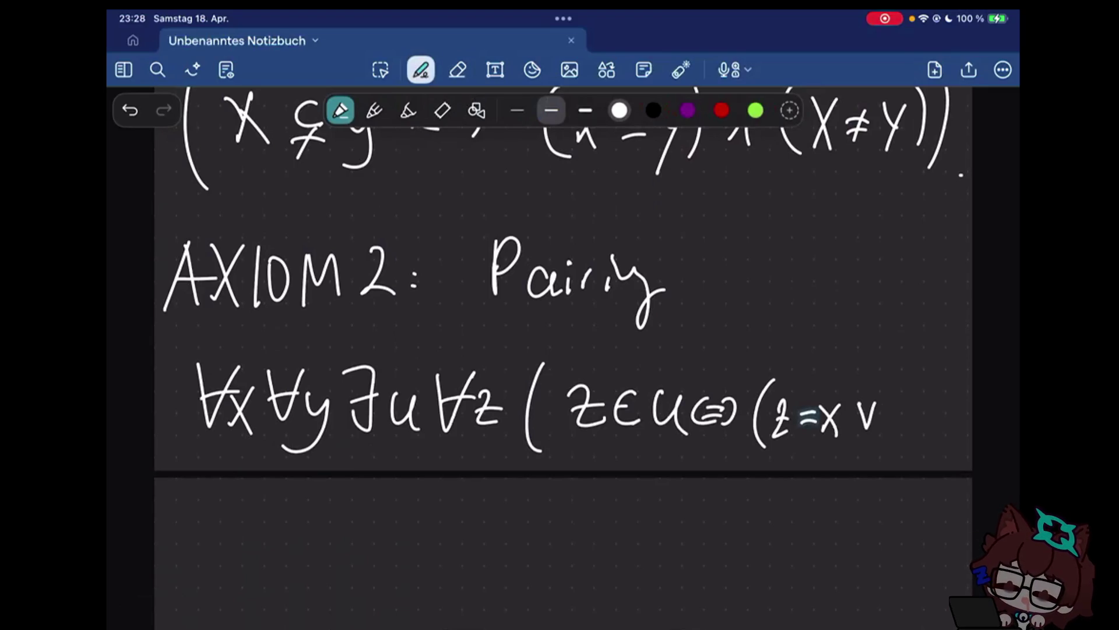
Finish with 'z = y))', erasing a partial y before closing both parentheses
drag(889, 400, 907, 427)
mouse_move(919, 406)
mouse_down()
mouse_move(939, 424)
mouse_move(935, 413)
mouse_up()
click(457, 69)
click(421, 69)
drag(918, 420, 937, 420)
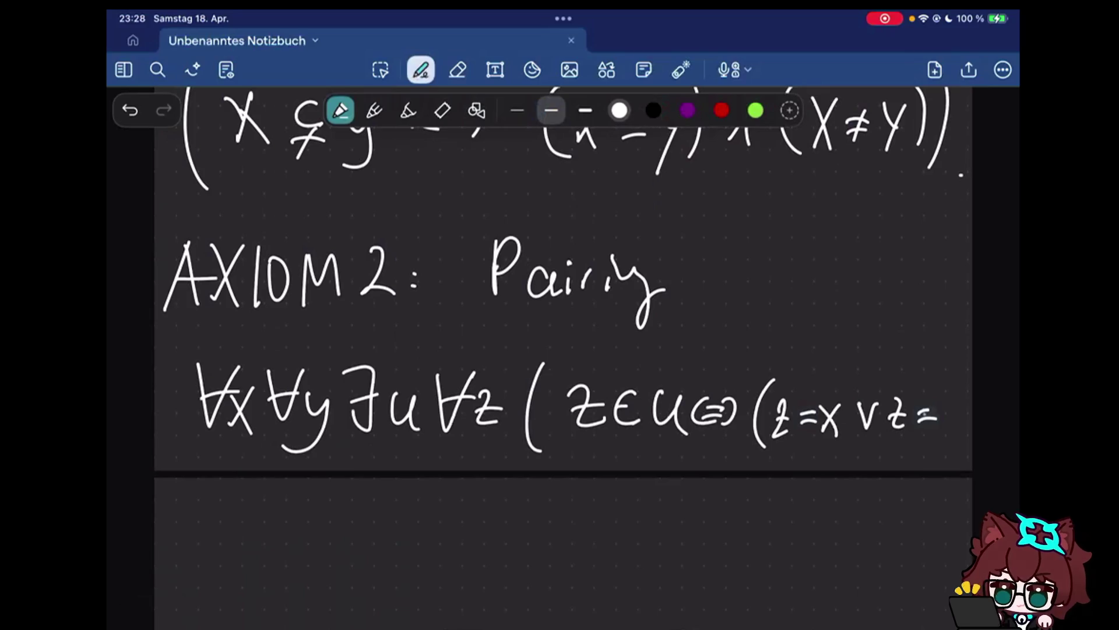
drag(941, 404, 953, 437)
drag(954, 378, 952, 447)
drag(960, 358, 960, 470)
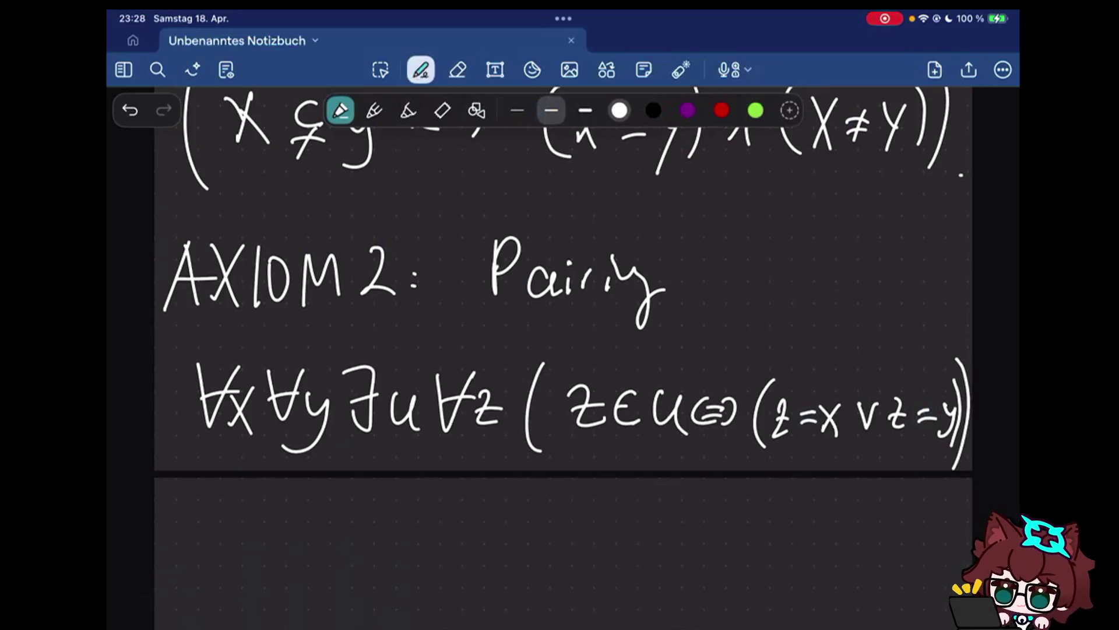
scroll(564, 350, down, 3)
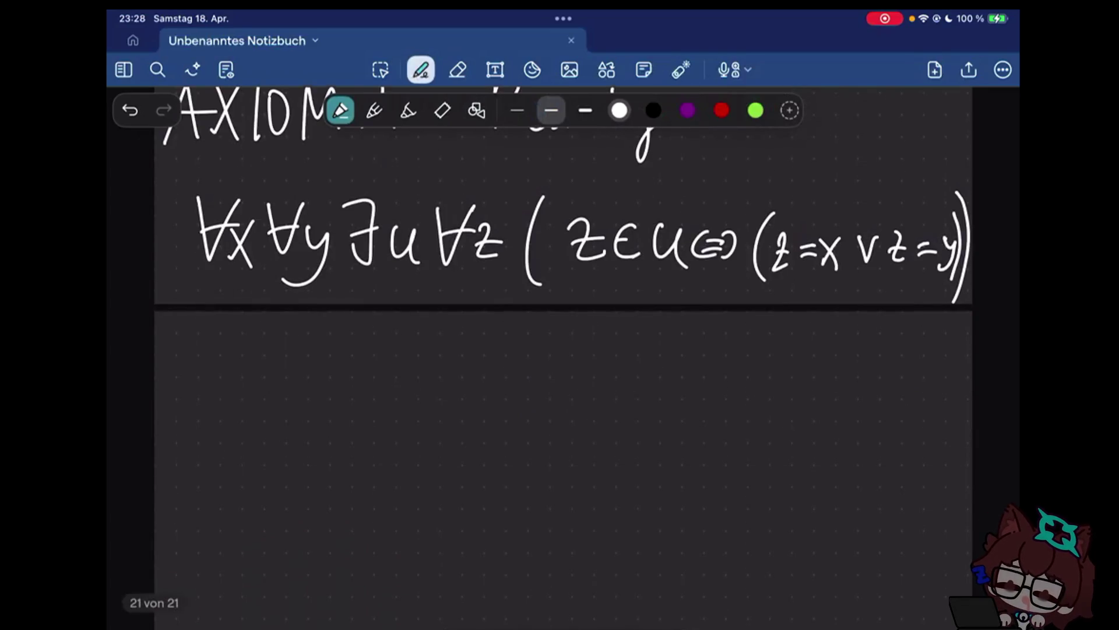
scroll(563, 351, down, 1)
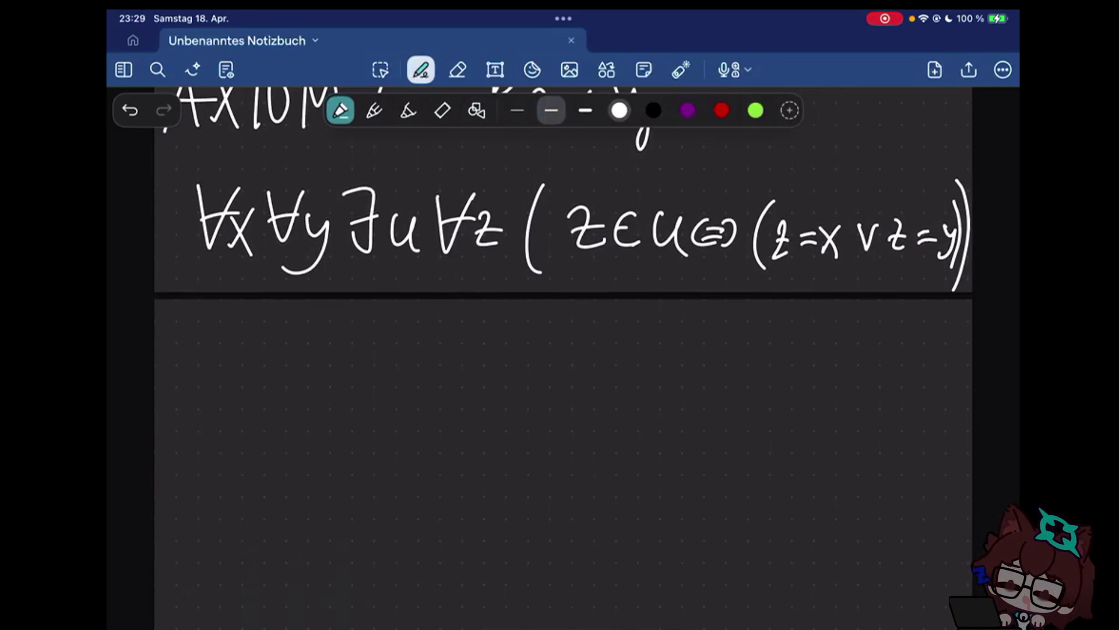
scroll(563, 350, up, 3)
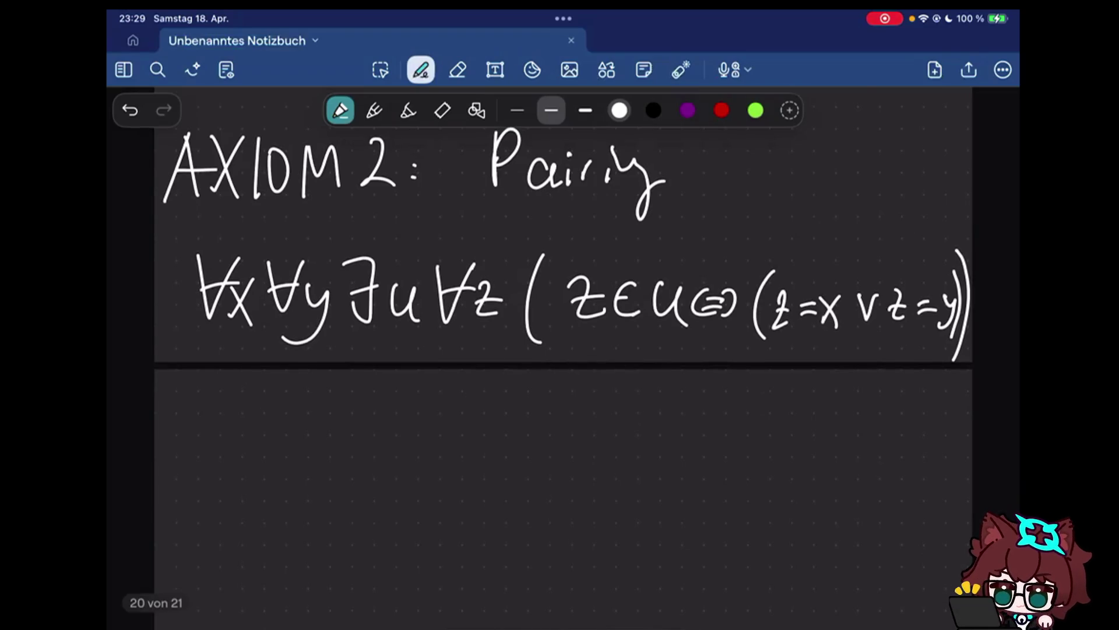
scroll(563, 349, down, 1)
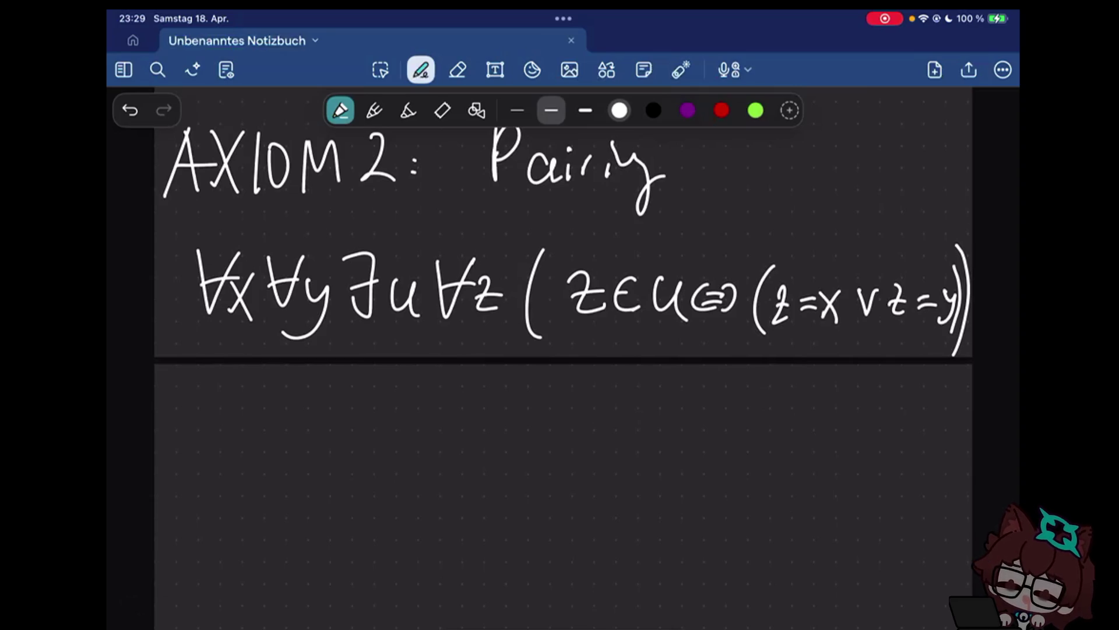
Write 'x, y' and then '{x, y} =' on the new page
drag(188, 418, 210, 468)
drag(213, 413, 187, 468)
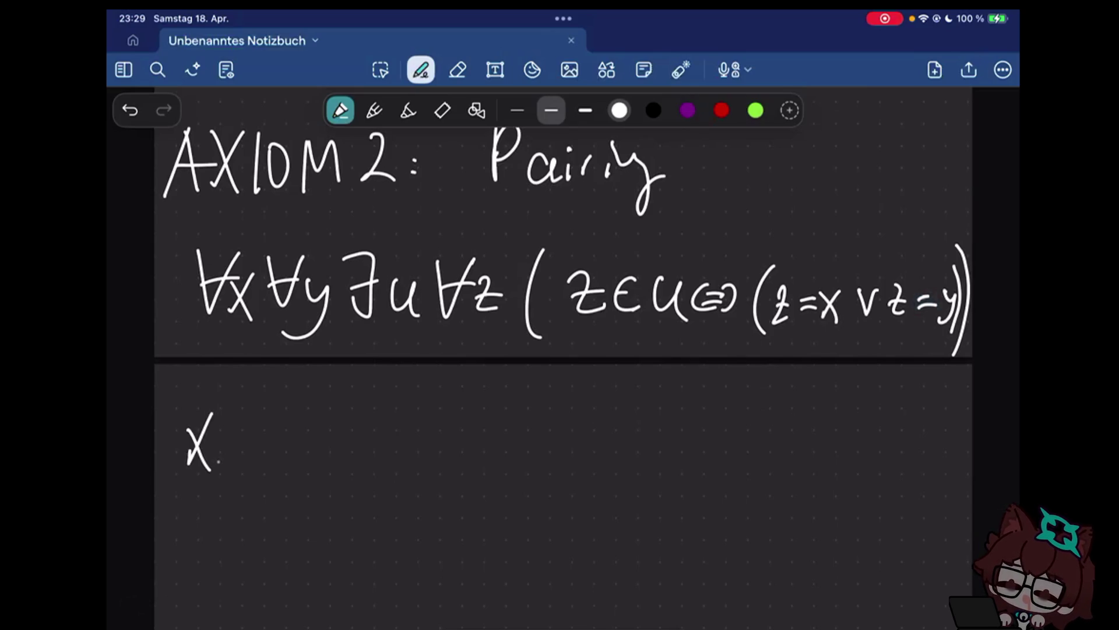
drag(227, 455, 221, 491)
drag(262, 427, 261, 489)
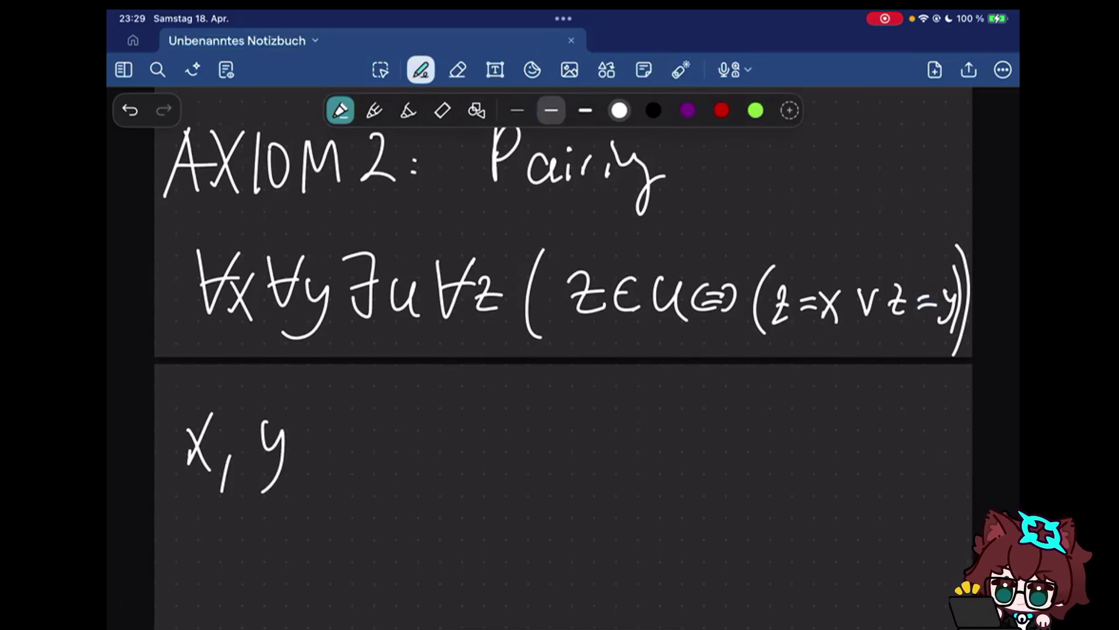
mouse_move(406, 395)
mouse_down()
mouse_move(420, 403)
mouse_move(383, 444)
mouse_move(399, 486)
mouse_up()
mouse_move(460, 421)
mouse_down()
mouse_move(438, 466)
mouse_move(449, 452)
mouse_move(474, 480)
mouse_up()
drag(507, 429, 514, 478)
drag(546, 403, 549, 473)
drag(609, 437, 633, 435)
drag(610, 447, 695, 462)
Complete the definition '{x, y} := u' and draw a double arrow linking u to the axiom
click(599, 435)
click(598, 448)
mouse_move(622, 339)
mouse_down()
mouse_move(617, 385)
mouse_move(624, 395)
mouse_move(639, 383)
mouse_up()
drag(610, 348, 638, 348)
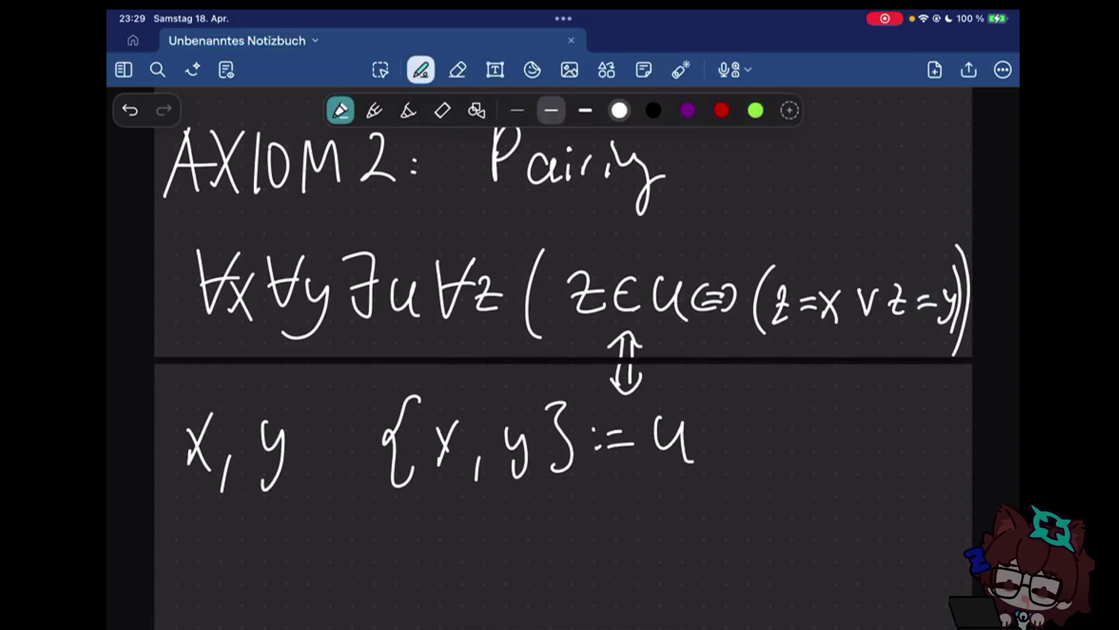
Erase the stray 'x, y' at left and a stray short stroke
click(457, 69)
drag(188, 437, 284, 463)
click(421, 70)
drag(771, 423, 769, 464)
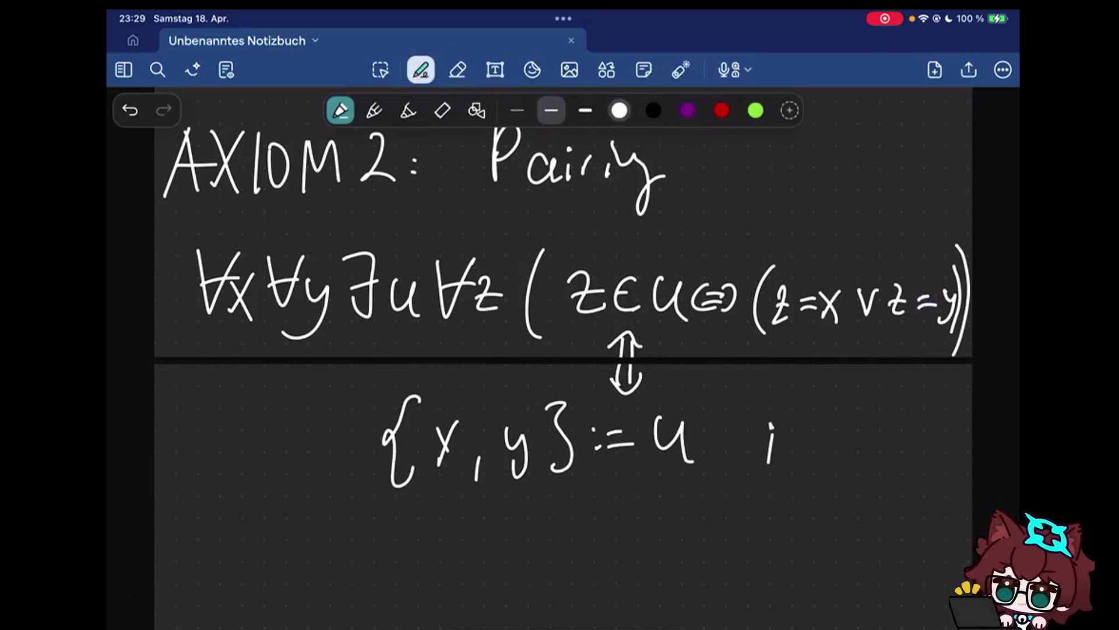
click(457, 69)
click(771, 444)
click(420, 68)
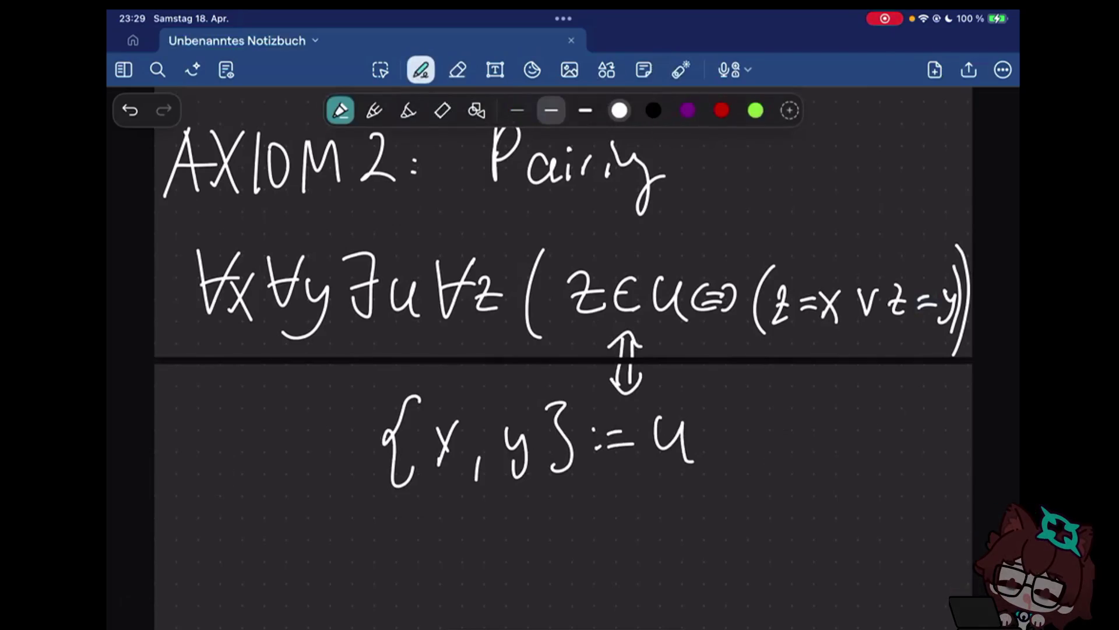
scroll(559, 350, down, 2)
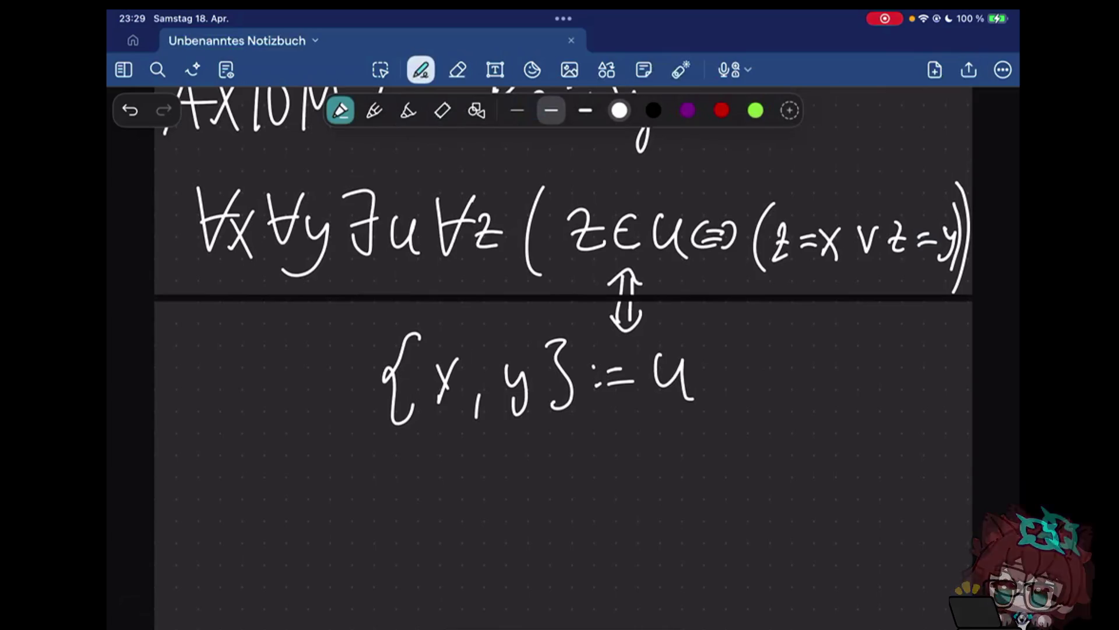
Start a numbered note reading 'If x=y' below the pair definition
click(208, 494)
mouse_move(181, 469)
mouse_down()
mouse_move(183, 517)
mouse_move(208, 493)
mouse_move(204, 523)
mouse_up()
drag(278, 480, 305, 522)
drag(303, 479, 280, 521)
drag(319, 490, 352, 495)
mouse_move(320, 502)
mouse_down()
mouse_move(354, 500)
mouse_move(374, 530)
mouse_up()
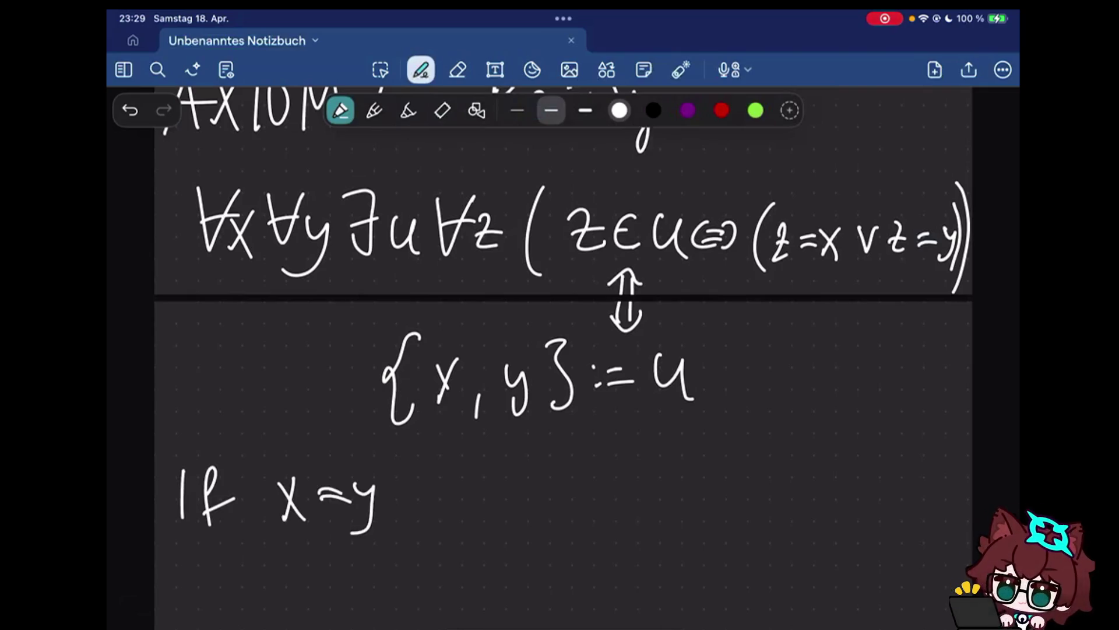
Write '{x,y} = {x} = {y}.' after 'If x=y'
mouse_move(485, 477)
mouse_down()
mouse_move(459, 518)
mouse_move(483, 540)
mouse_move(505, 535)
mouse_up()
drag(506, 506, 487, 536)
drag(521, 526, 518, 552)
drag(536, 507, 551, 557)
drag(567, 481, 566, 538)
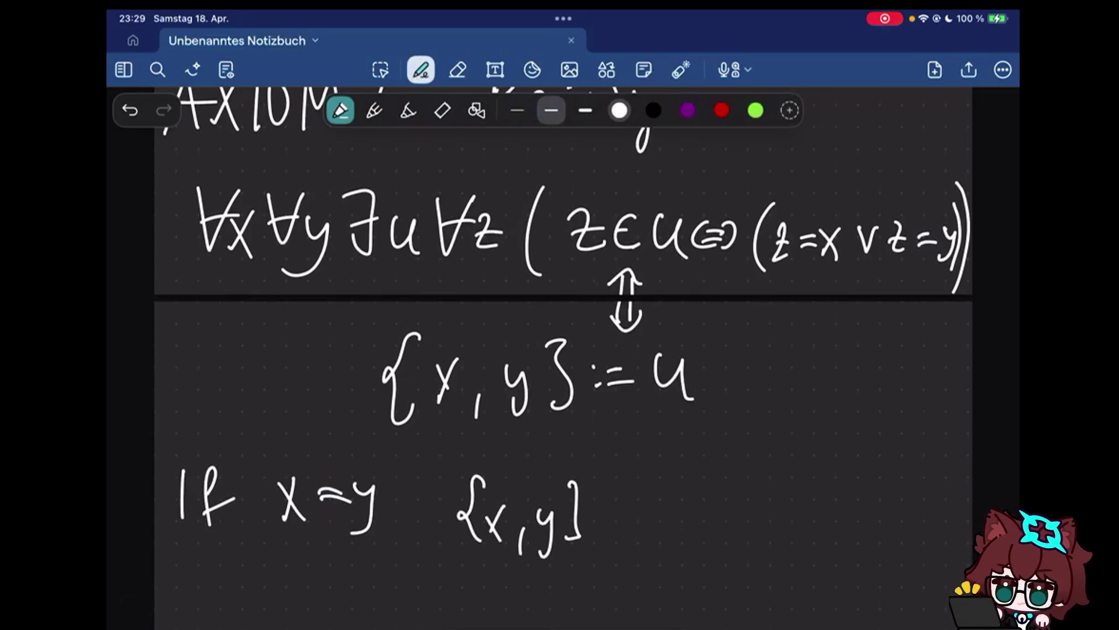
drag(610, 509, 628, 522)
drag(673, 481, 665, 541)
drag(683, 495, 707, 534)
drag(719, 480, 730, 539)
mouse_move(797, 473)
mouse_down()
mouse_move(811, 533)
mouse_move(839, 553)
mouse_up()
drag(864, 475, 868, 535)
click(889, 530)
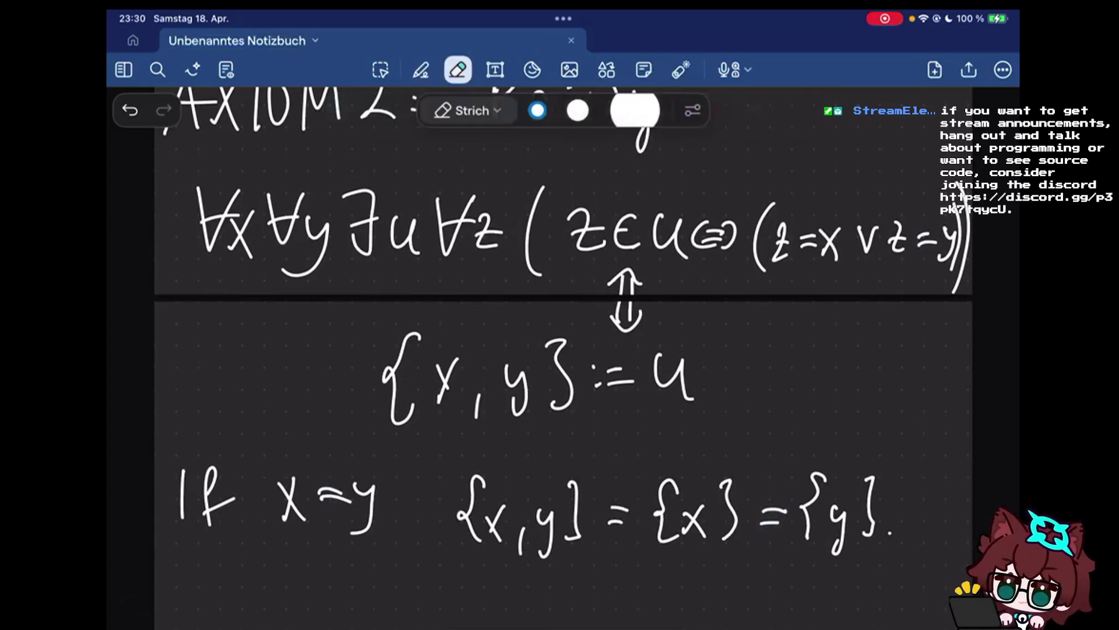
Label the equality with 'Extensionality' above it
click(799, 481)
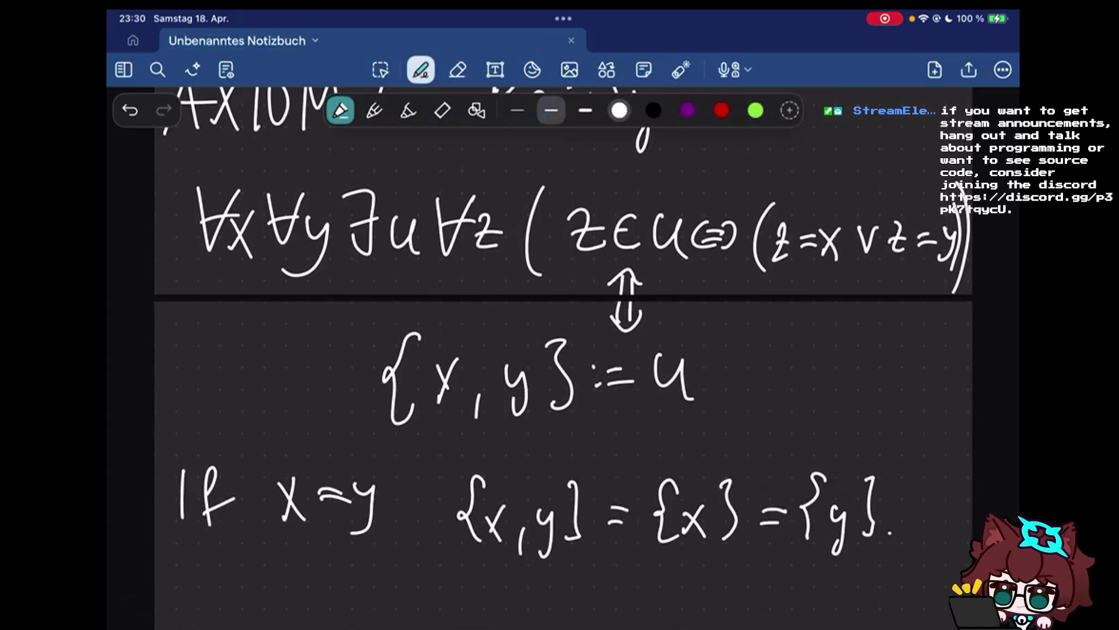
drag(601, 442, 604, 471)
mouse_move(608, 453)
mouse_down()
mouse_move(623, 469)
mouse_move(645, 446)
mouse_move(661, 462)
mouse_up()
mouse_move(675, 444)
mouse_down()
mouse_move(794, 437)
mouse_move(787, 478)
mouse_up()
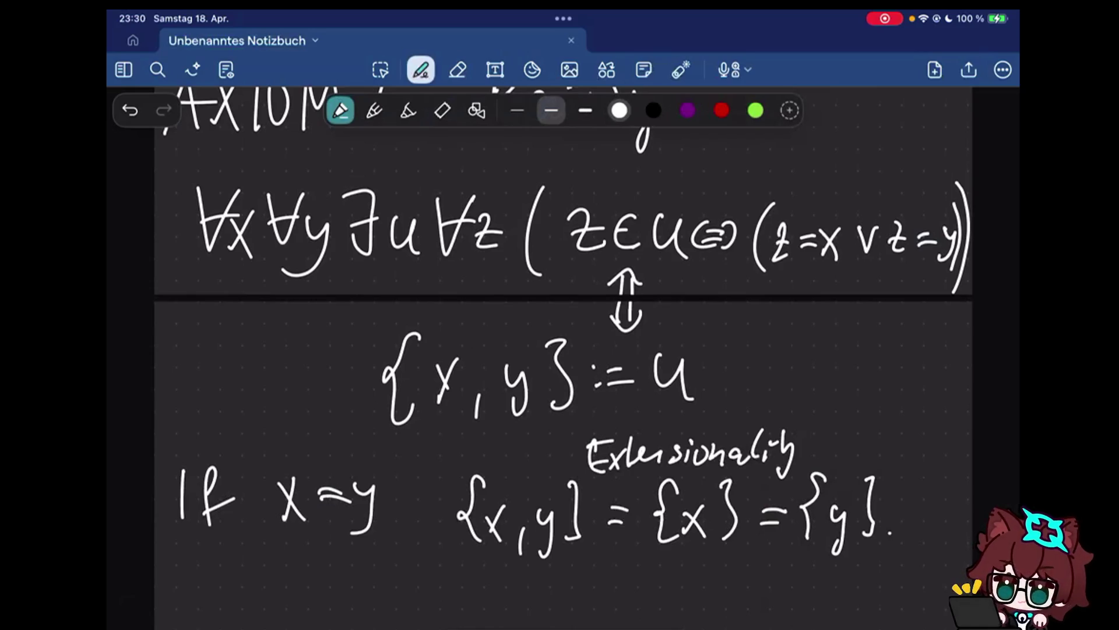
scroll(563, 351, down, 3)
drag(525, 421, 526, 440)
mouse_move(531, 420)
mouse_down()
mouse_move(532, 438)
mouse_move(498, 457)
mouse_move(495, 500)
mouse_up()
Write '{y,x}' under {x,y} and add a colon after x=y
drag(515, 468, 523, 507)
mouse_move(549, 486)
mouse_down()
mouse_move(547, 501)
mouse_move(584, 495)
mouse_up()
drag(600, 460, 601, 496)
click(419, 347)
click(417, 364)
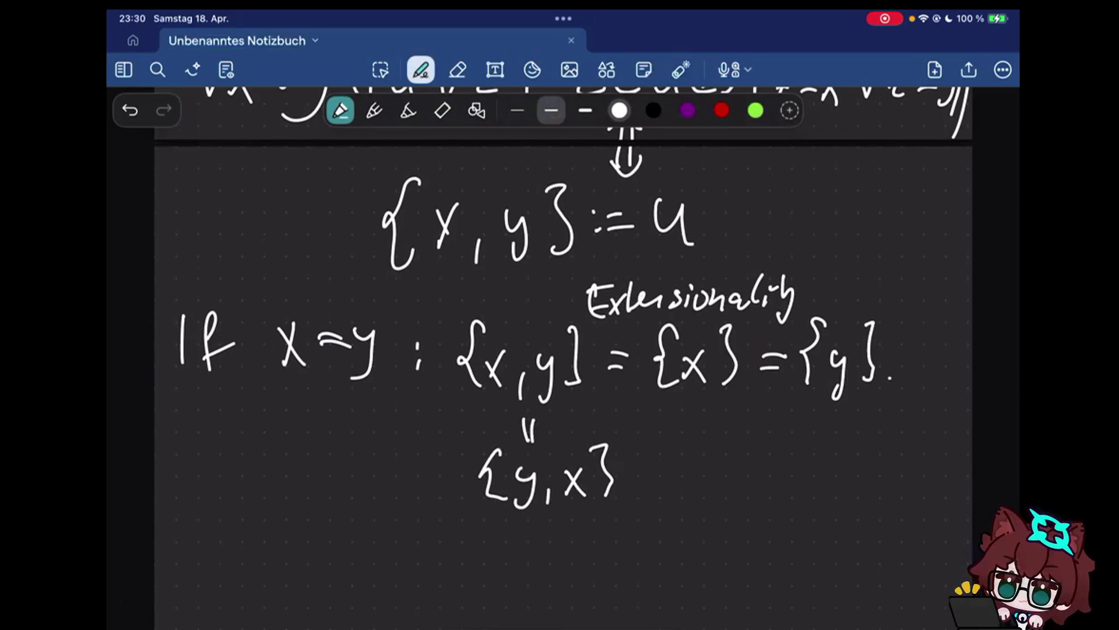
Erase the stray L-shaped stroke at the right of the line
drag(913, 295, 419, 549)
drag(926, 456, 869, 528)
click(870, 528)
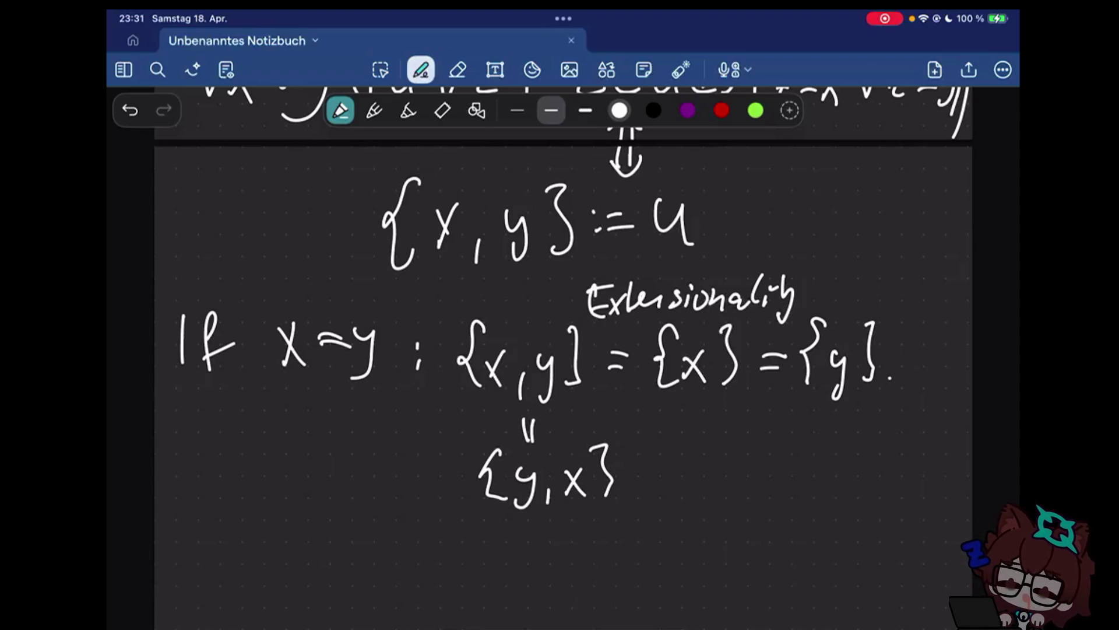
scroll(560, 350, down, 4)
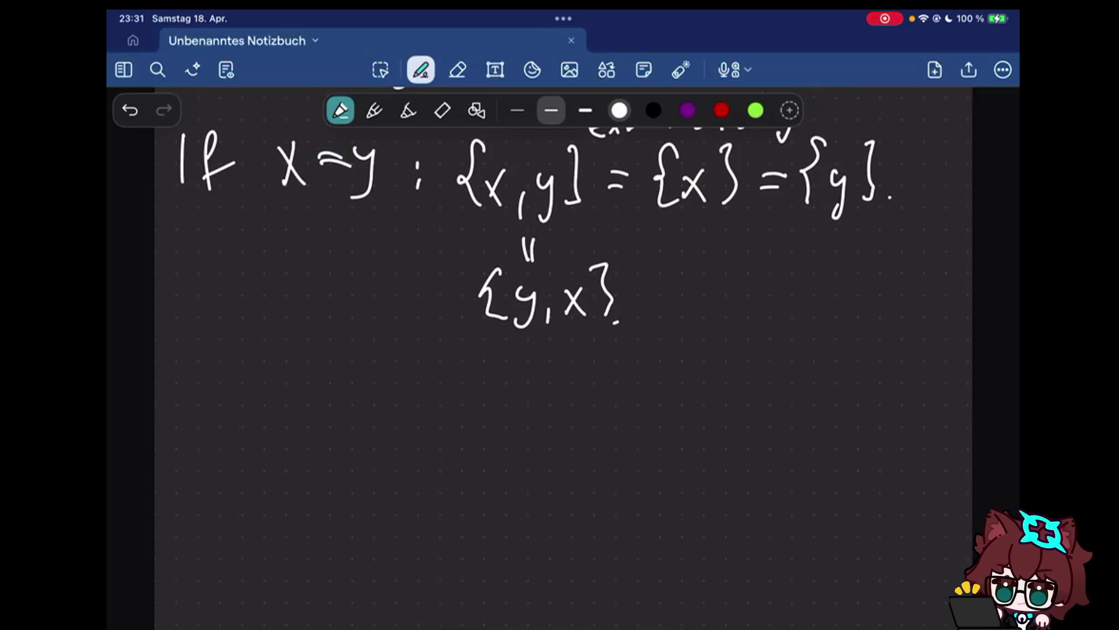
drag(219, 357, 214, 359)
drag(236, 340, 194, 433)
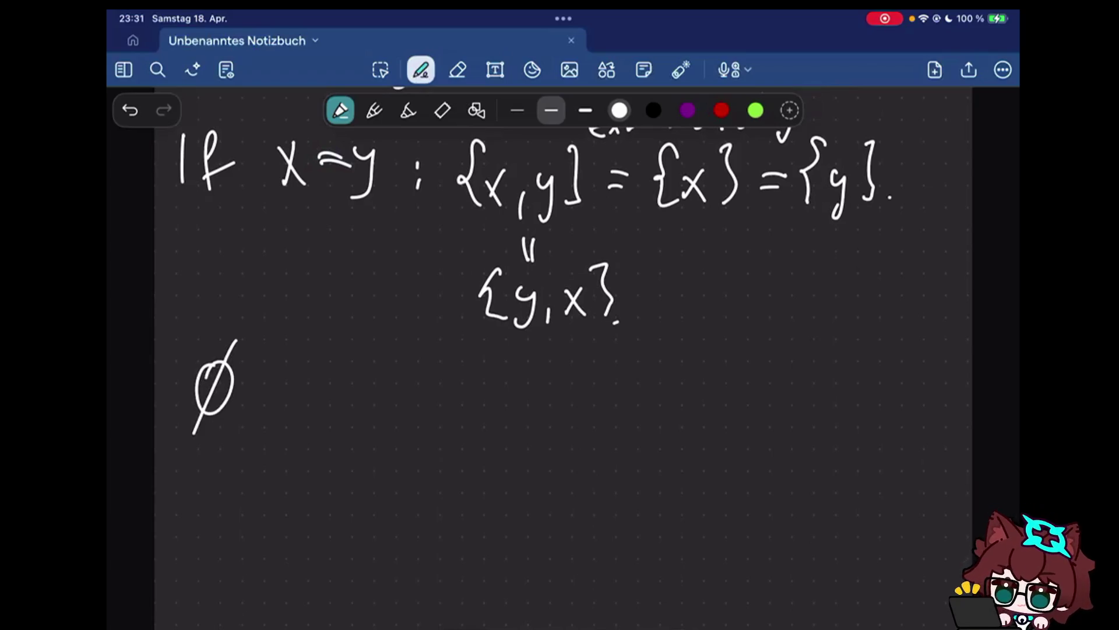
click(457, 69)
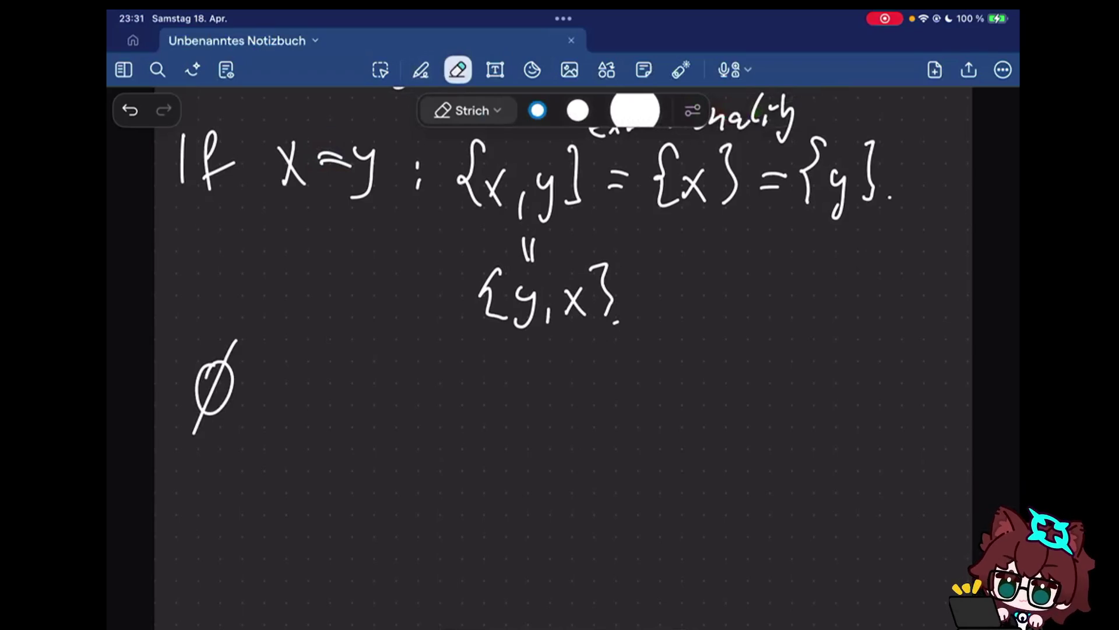
click(420, 69)
drag(269, 412, 259, 440)
drag(348, 351, 336, 437)
drag(384, 376, 365, 426)
drag(408, 350, 401, 432)
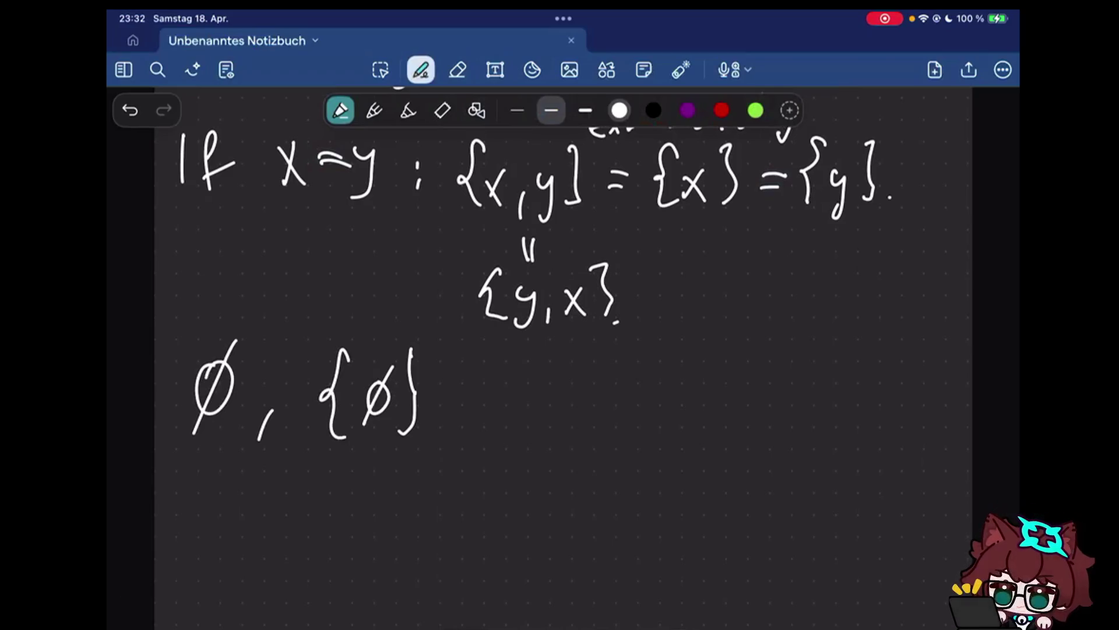
drag(466, 428, 455, 453)
drag(547, 359, 520, 443)
click(580, 374)
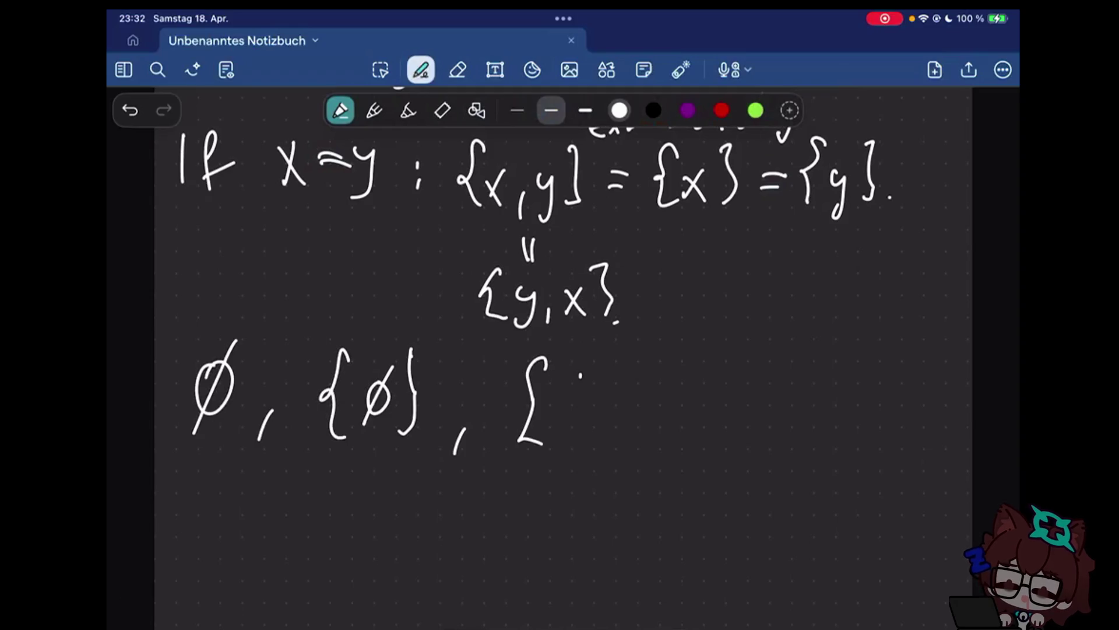
drag(581, 359, 567, 428)
drag(612, 371, 611, 374)
drag(629, 361, 599, 417)
drag(640, 363, 640, 429)
mouse_move(681, 348)
mouse_down()
mouse_move(682, 433)
mouse_move(728, 464)
mouse_up()
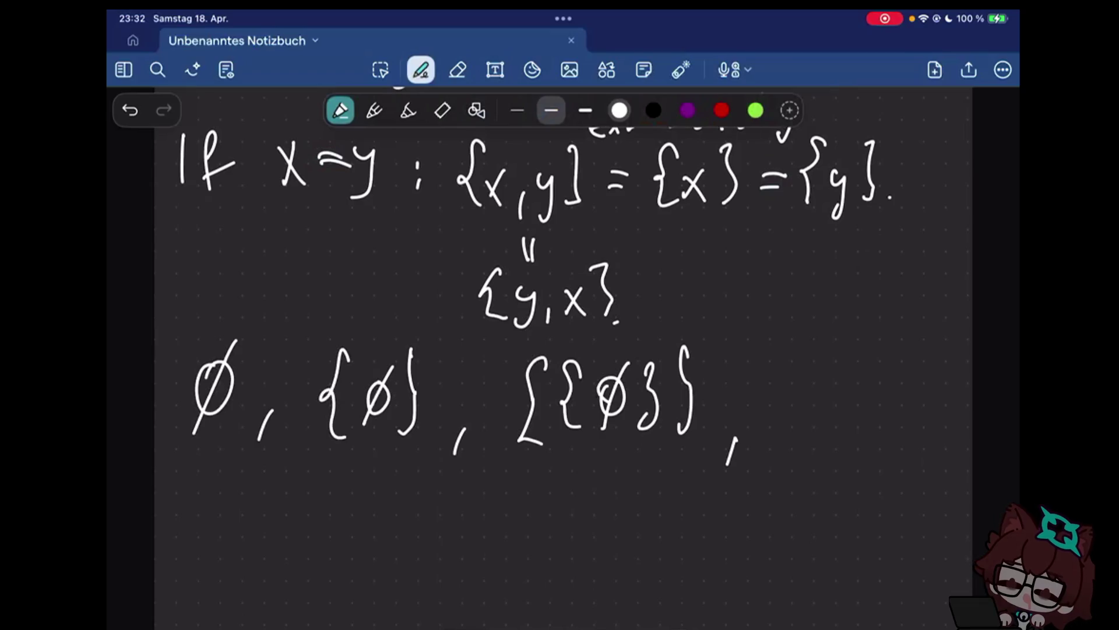
drag(801, 360, 790, 438)
drag(827, 371, 822, 447)
drag(862, 368, 860, 438)
mouse_move(893, 394)
mouse_down()
mouse_move(896, 426)
mouse_move(901, 393)
mouse_up()
drag(903, 378, 864, 455)
mouse_move(918, 362)
mouse_down()
mouse_move(921, 443)
mouse_move(940, 434)
mouse_up()
drag(950, 357, 954, 450)
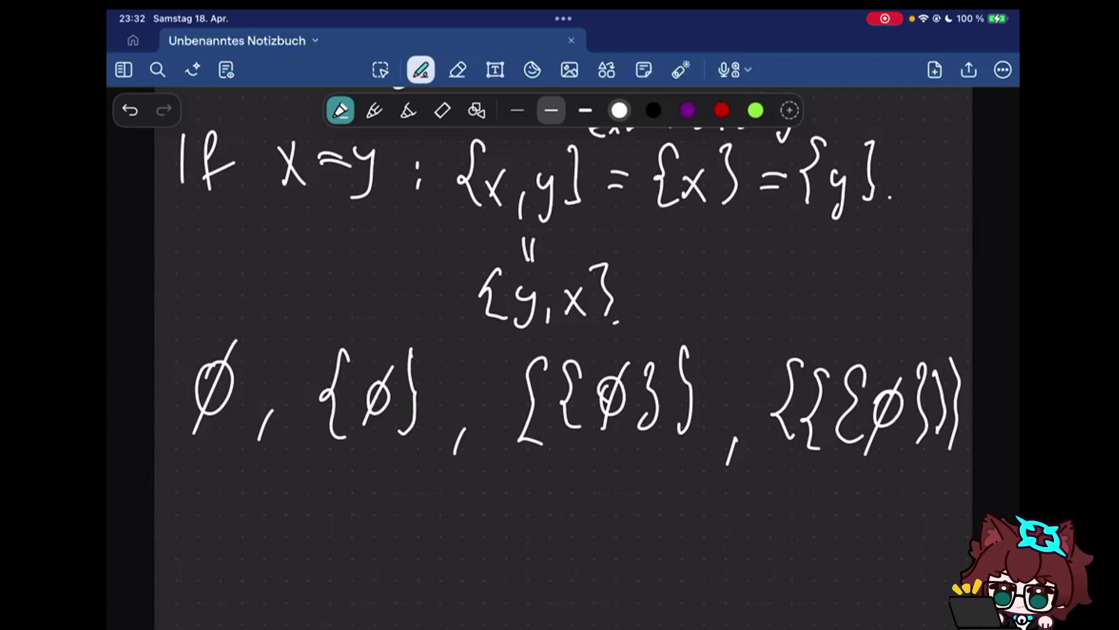
click(457, 70)
drag(368, 393, 600, 393)
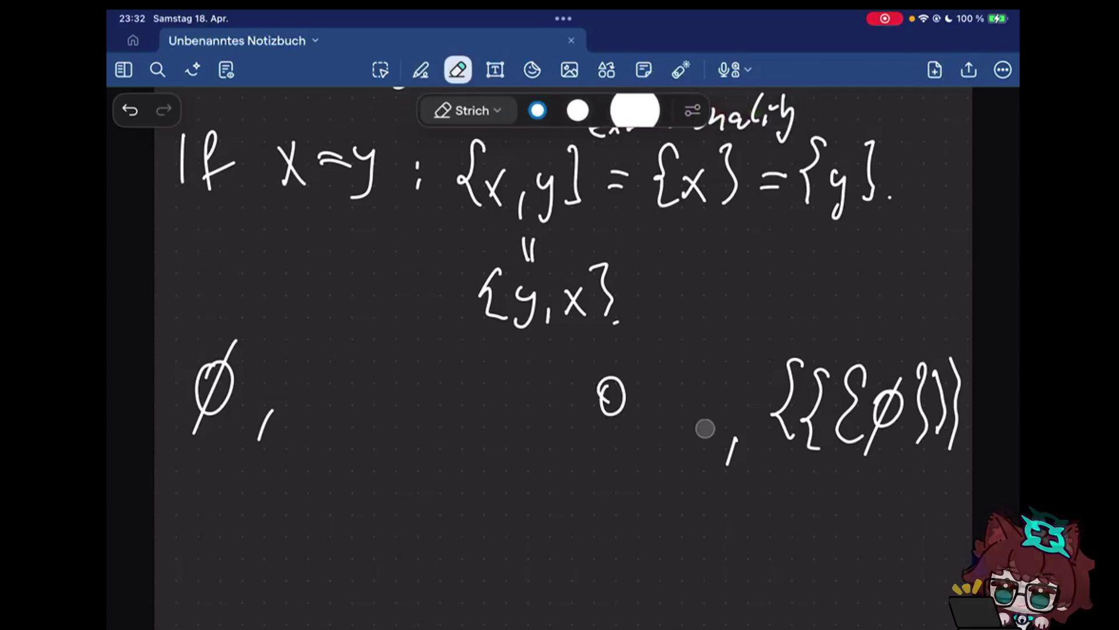
drag(874, 402, 274, 395)
click(420, 70)
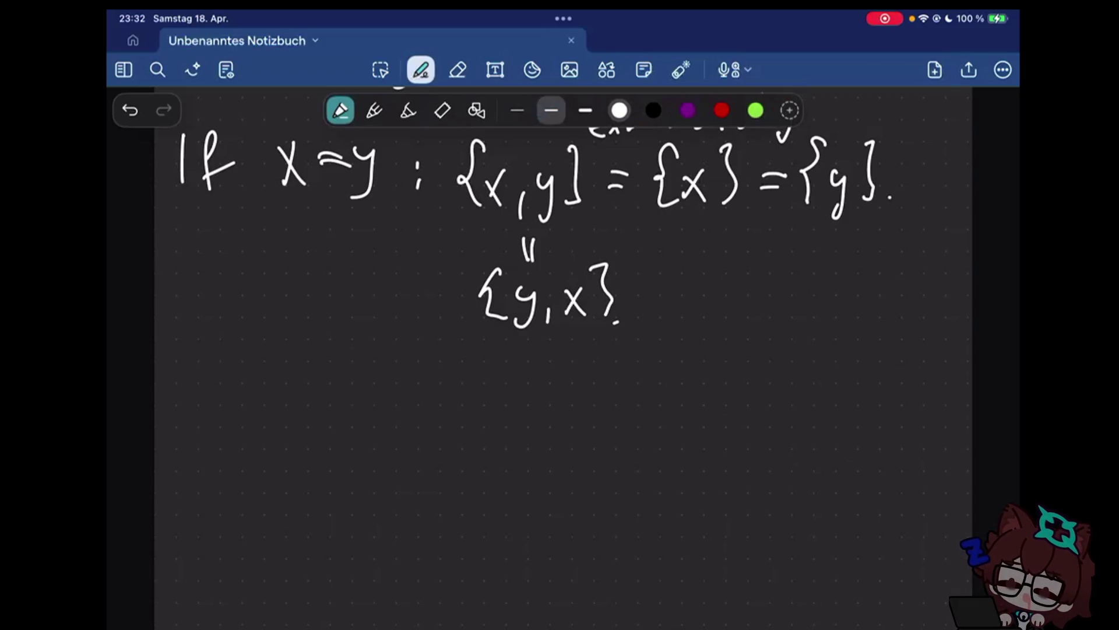
click(458, 69)
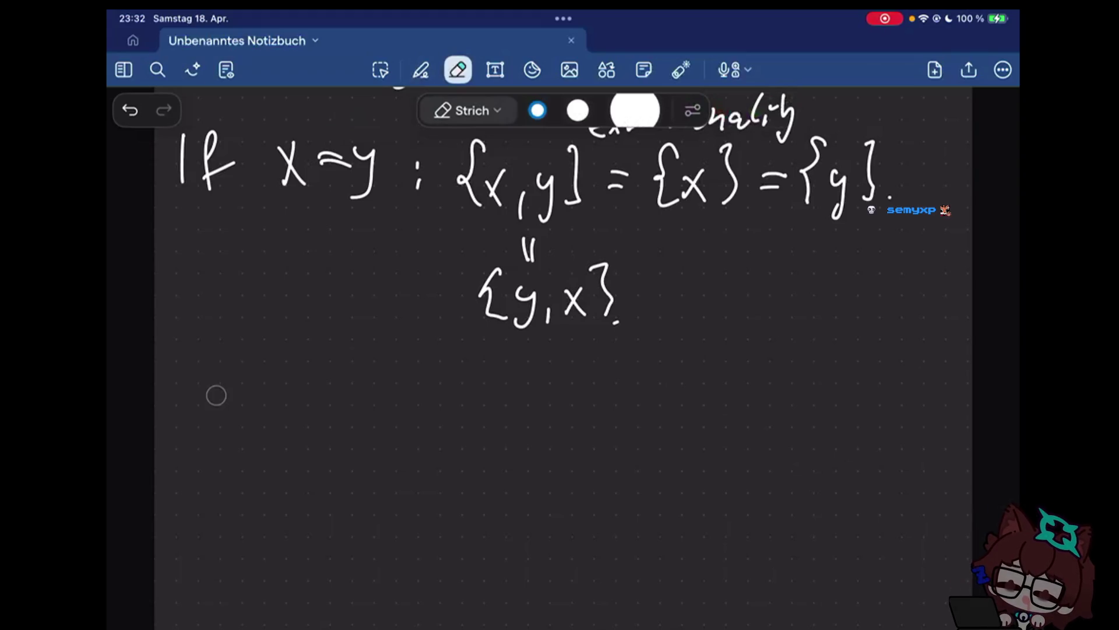
Write ∅, then {∅ with a comma and a further {∅} below {y,x}
drag(210, 398, 208, 400)
drag(188, 462, 228, 377)
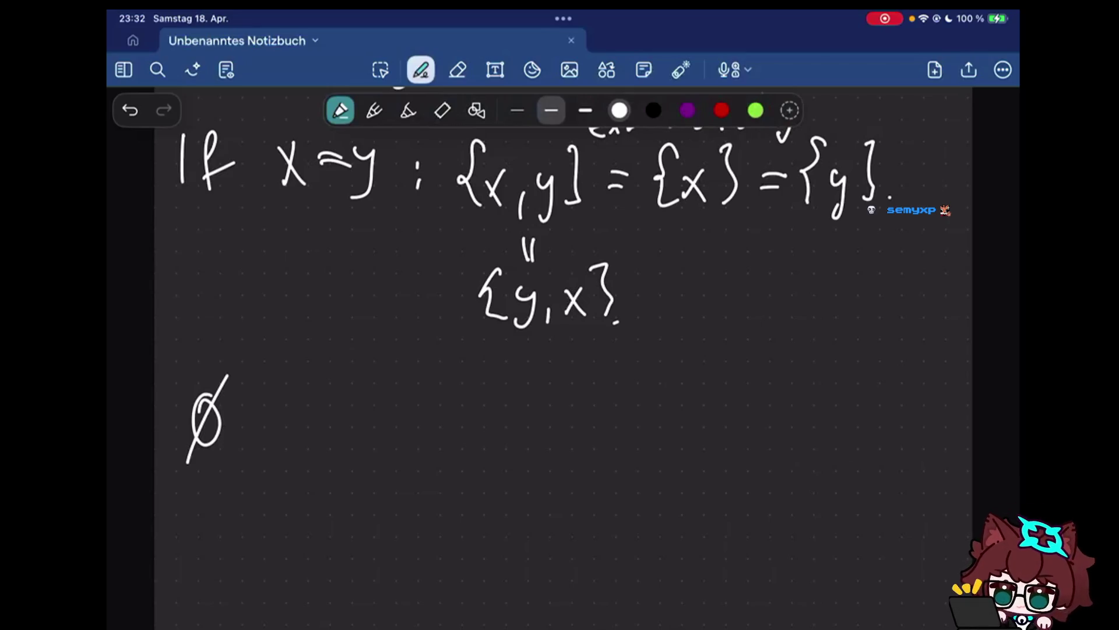
drag(262, 441, 258, 465)
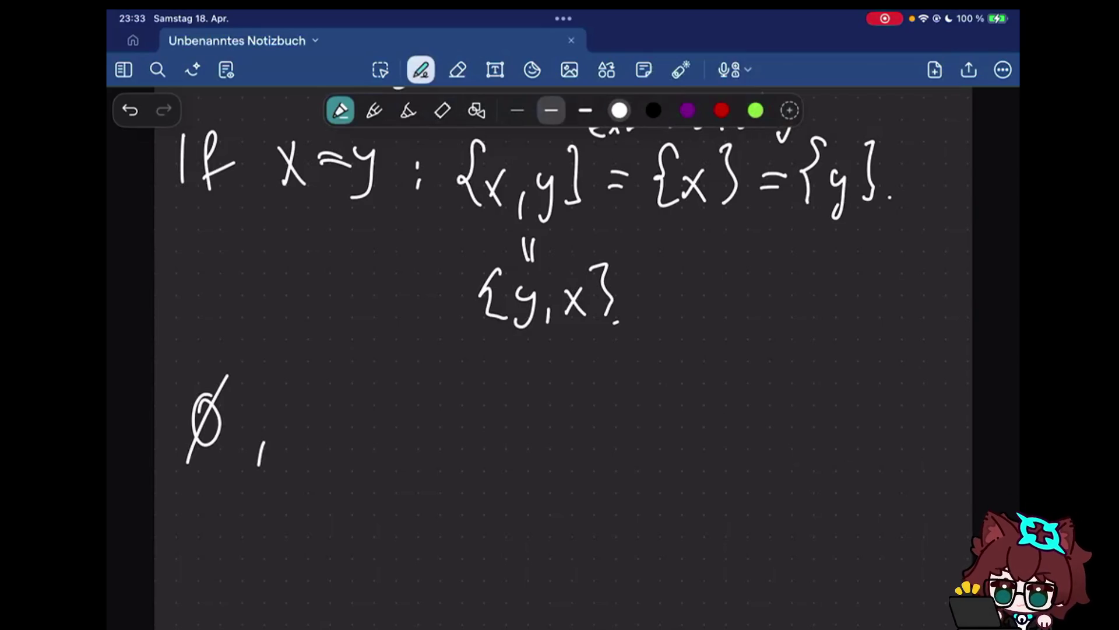
drag(335, 389, 338, 458)
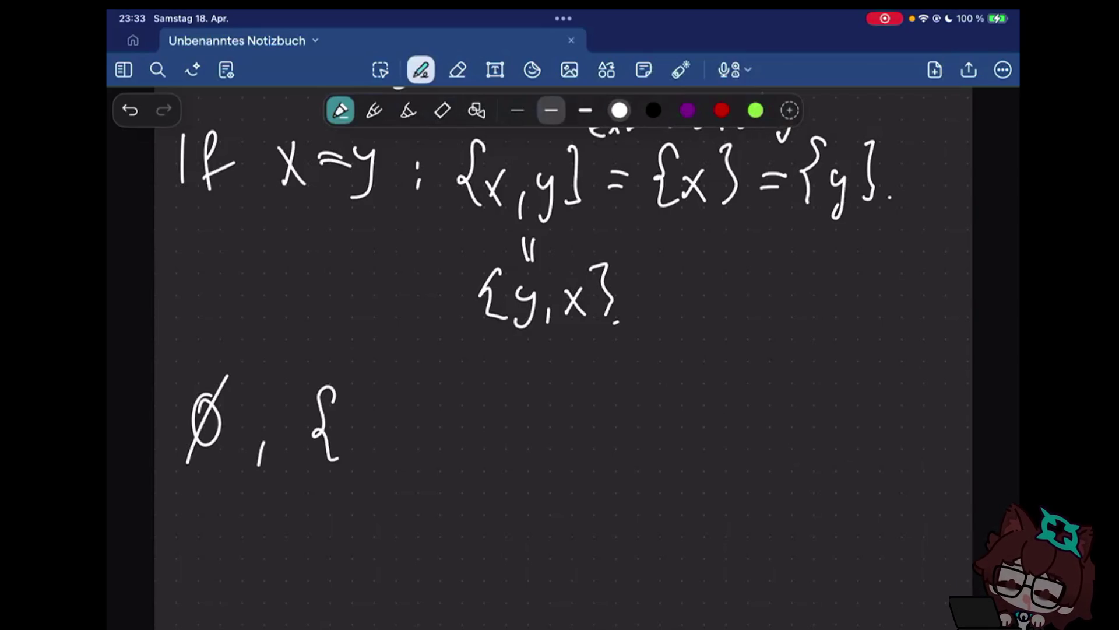
drag(374, 401, 372, 399)
drag(386, 389, 354, 461)
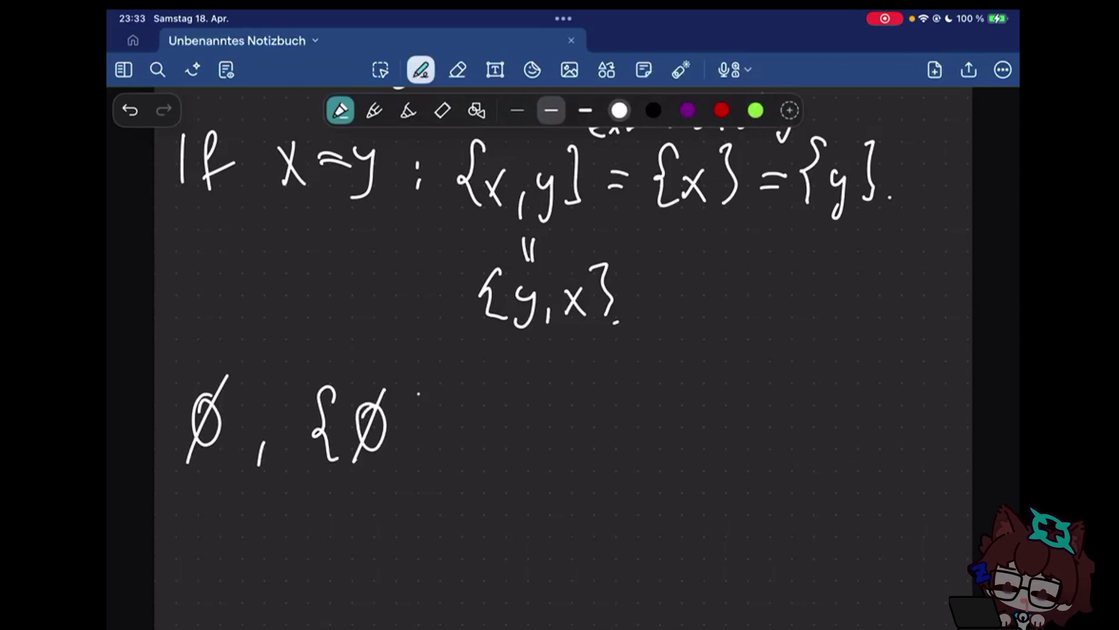
drag(412, 439, 401, 464)
drag(455, 390, 451, 455)
drag(483, 405, 469, 451)
drag(511, 388, 512, 461)
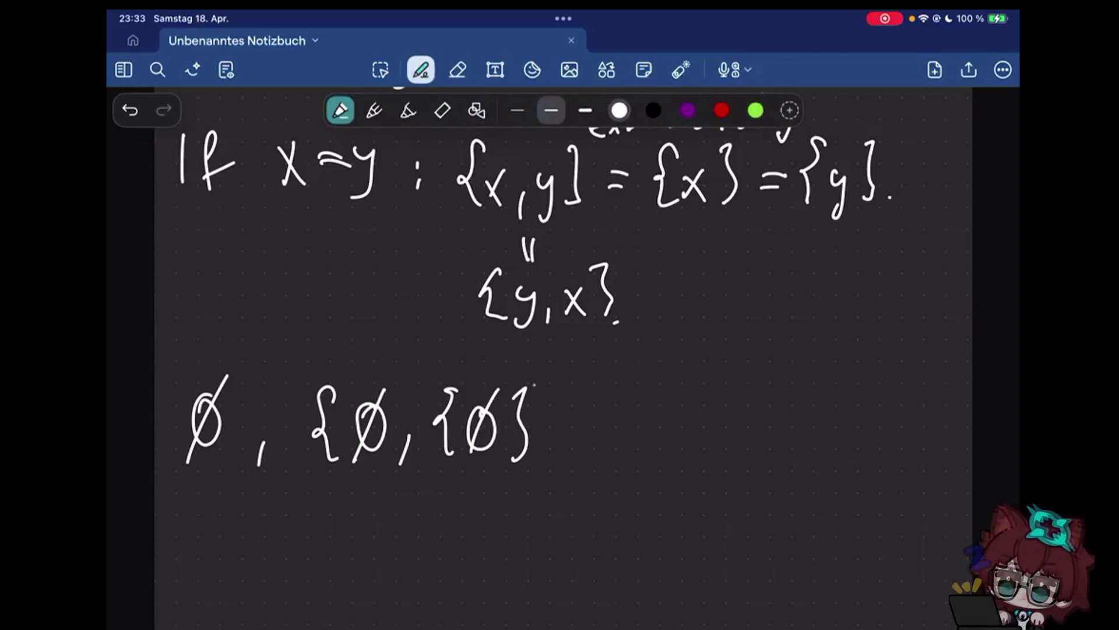
Erase the mistaken trailing part, close {∅}, and start the third set {∅, {
click(457, 68)
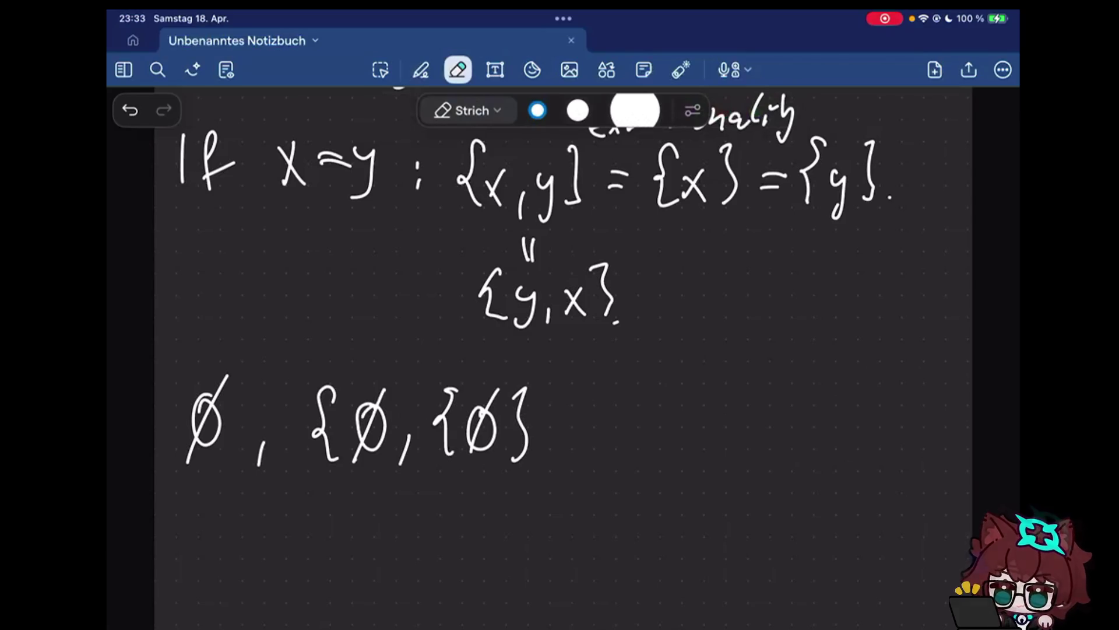
drag(520, 411, 438, 431)
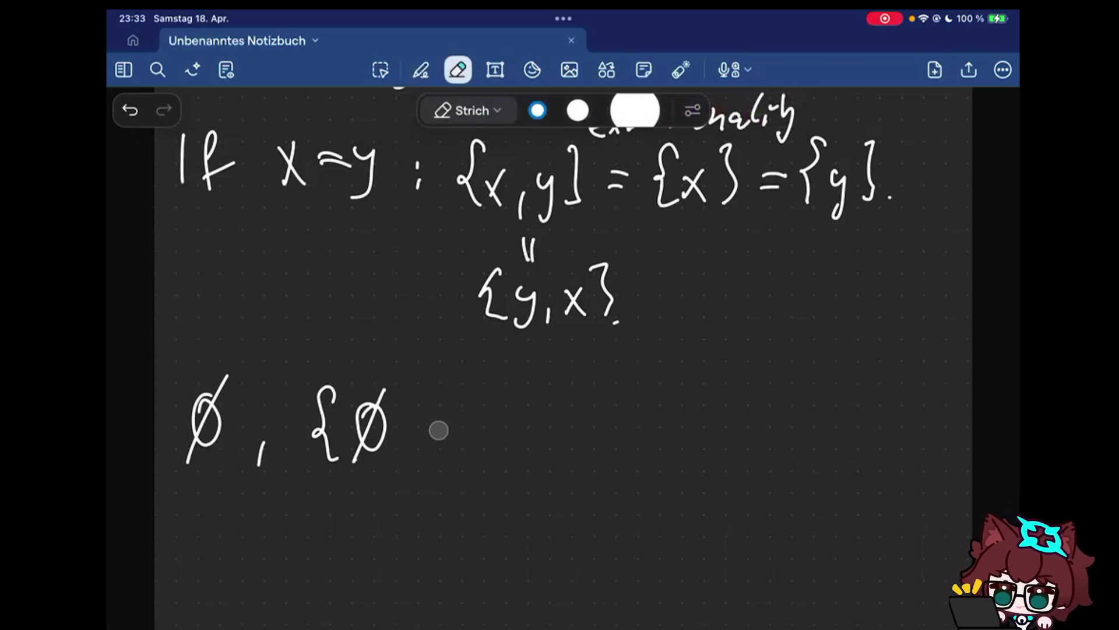
click(421, 69)
mouse_move(402, 379)
mouse_down()
mouse_move(402, 452)
mouse_move(443, 474)
mouse_up()
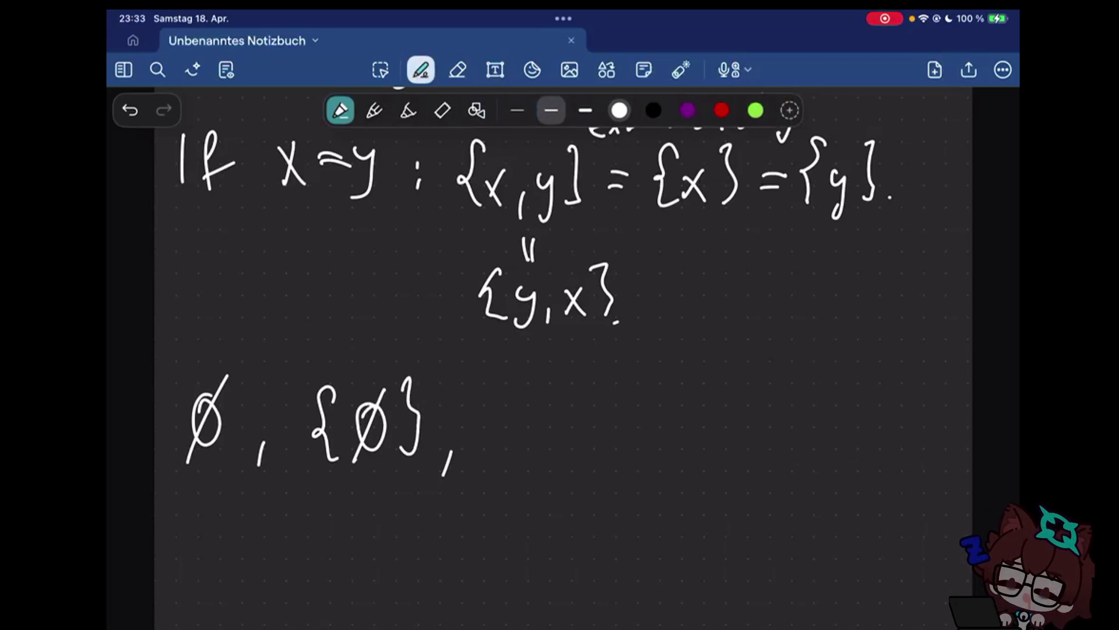
drag(528, 387, 521, 465)
mouse_move(544, 416)
mouse_down()
mouse_move(561, 417)
mouse_move(546, 415)
mouse_move(546, 456)
mouse_up()
drag(577, 454, 575, 466)
mouse_move(631, 394)
mouse_down()
mouse_move(613, 432)
mouse_move(637, 450)
mouse_up()
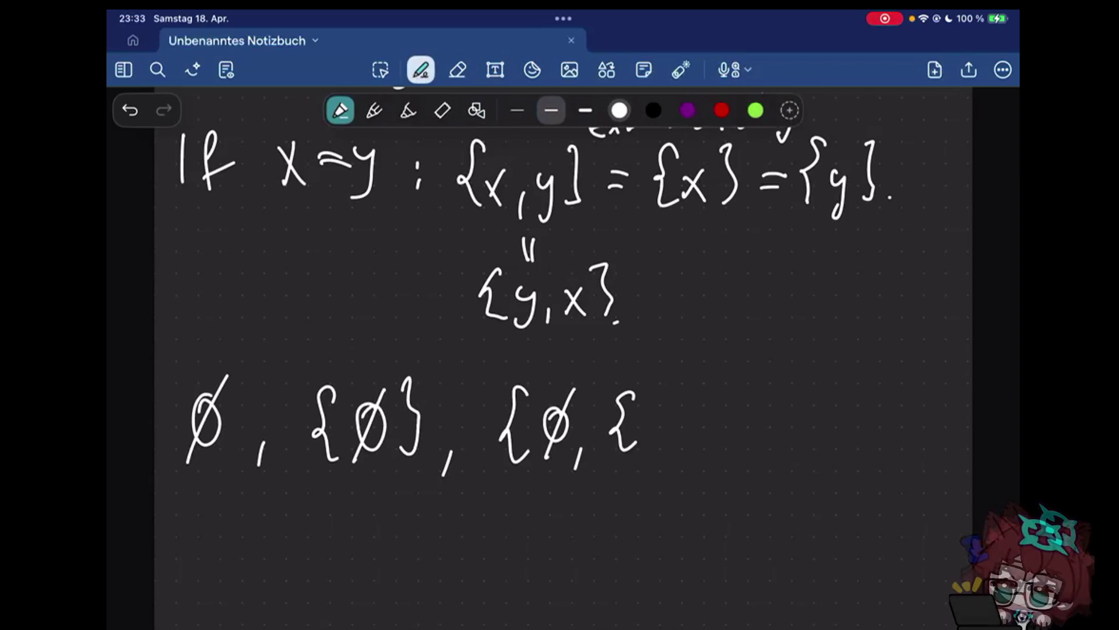
Erase the commas between the sets and finish the third set as {∅, {∅}}
click(458, 70)
click(450, 464)
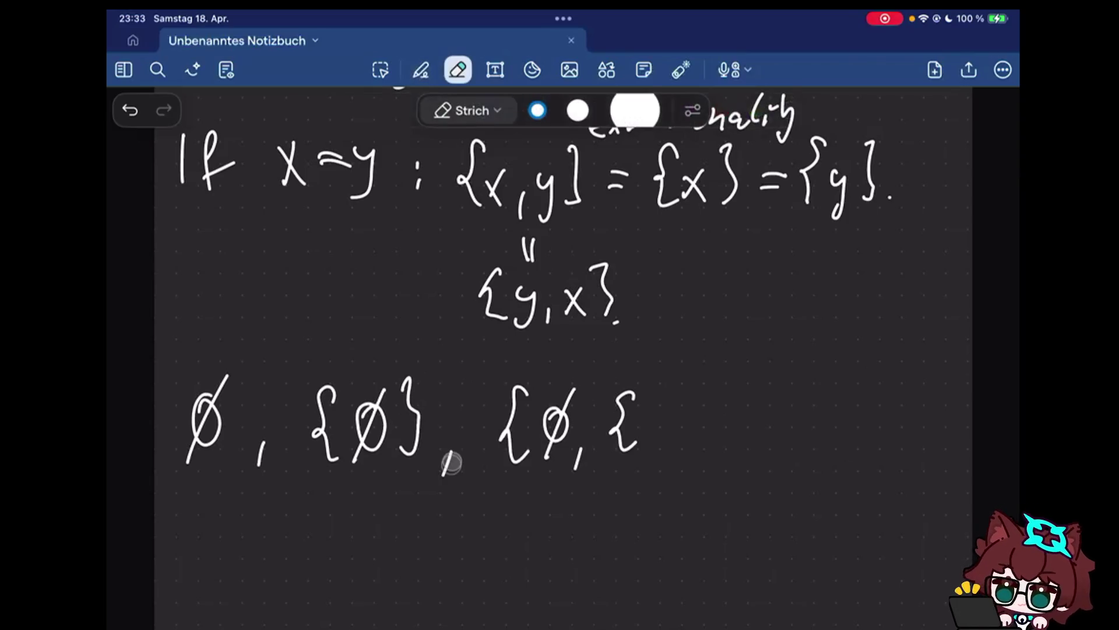
click(260, 456)
click(421, 70)
drag(661, 409, 637, 464)
drag(685, 390, 684, 456)
drag(714, 374, 715, 474)
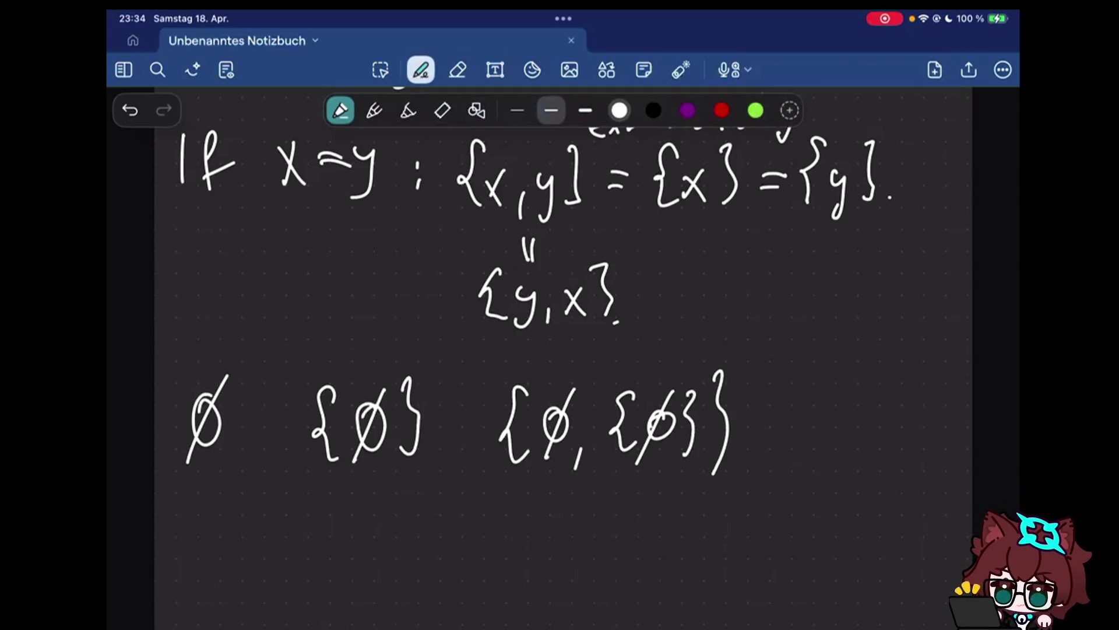
Lasso {∅} and move it closer to the empty-set symbol
click(380, 69)
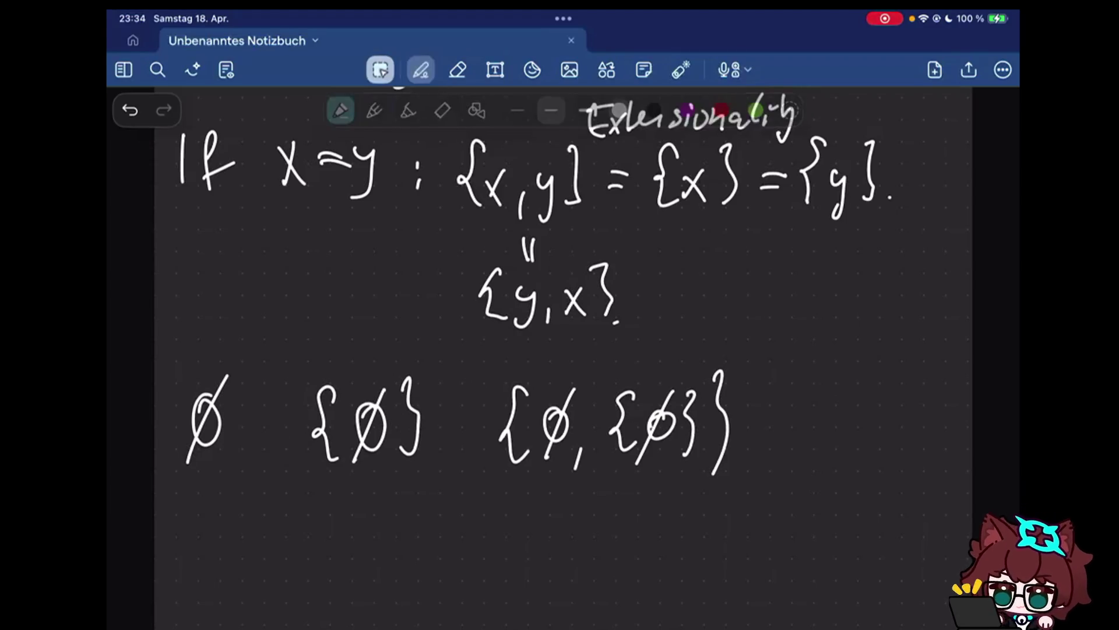
drag(246, 337, 424, 489)
drag(367, 415, 320, 415)
drag(479, 361, 691, 480)
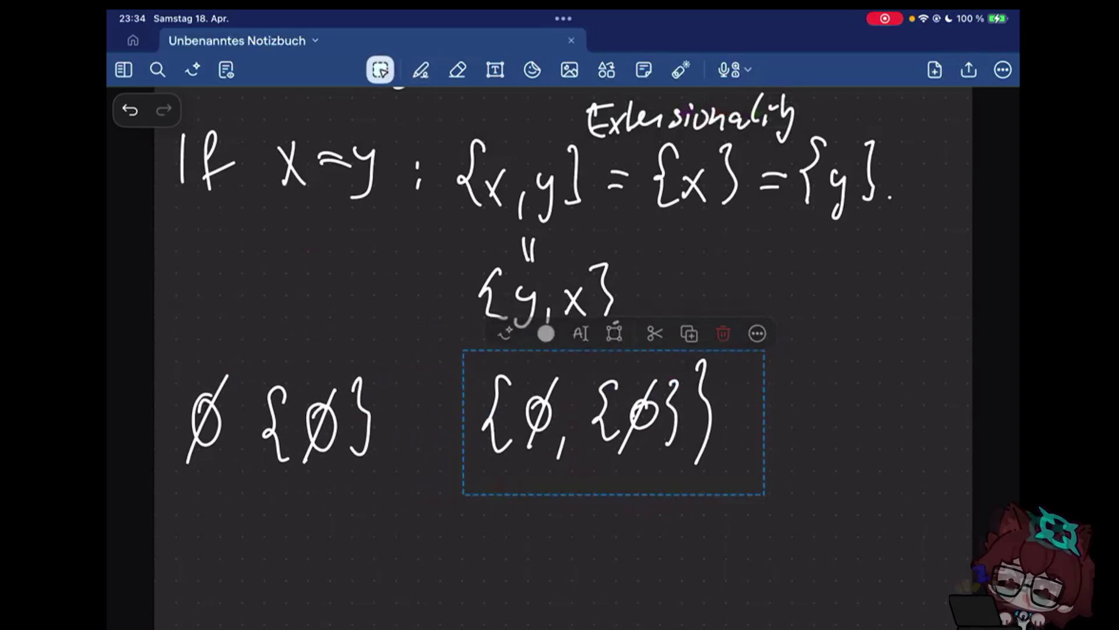
Shift {∅, {∅}} beside {∅} and begin the fourth set with an opening brace
drag(595, 419, 498, 420)
click(420, 70)
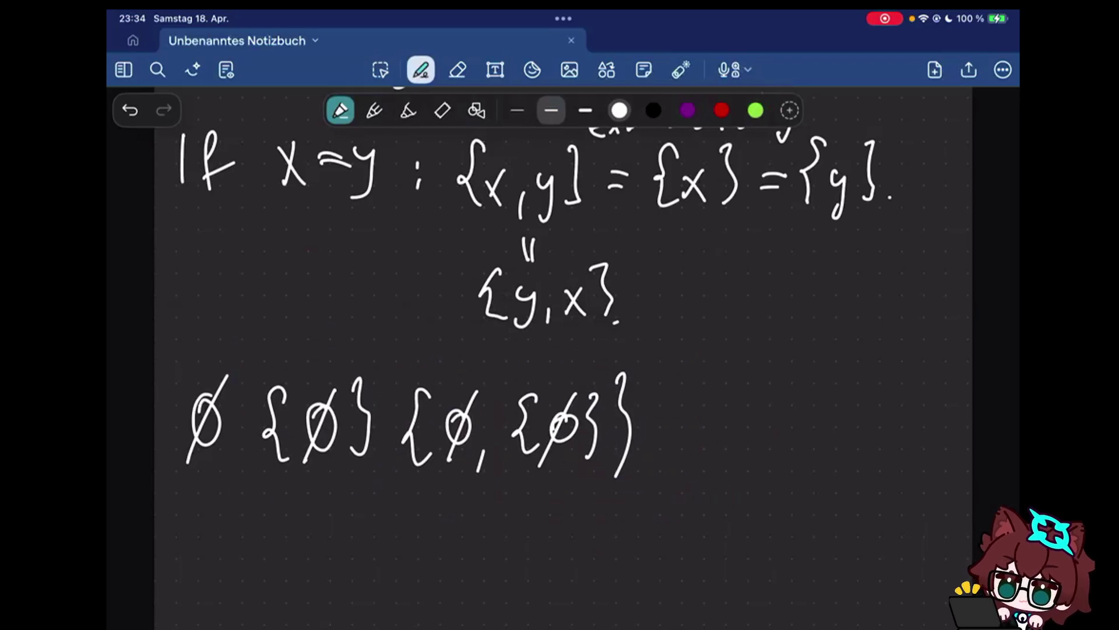
drag(710, 389, 713, 477)
Sketch temporary underlines beneath the sets and arrows linking each set to the previous one
drag(398, 495, 636, 490)
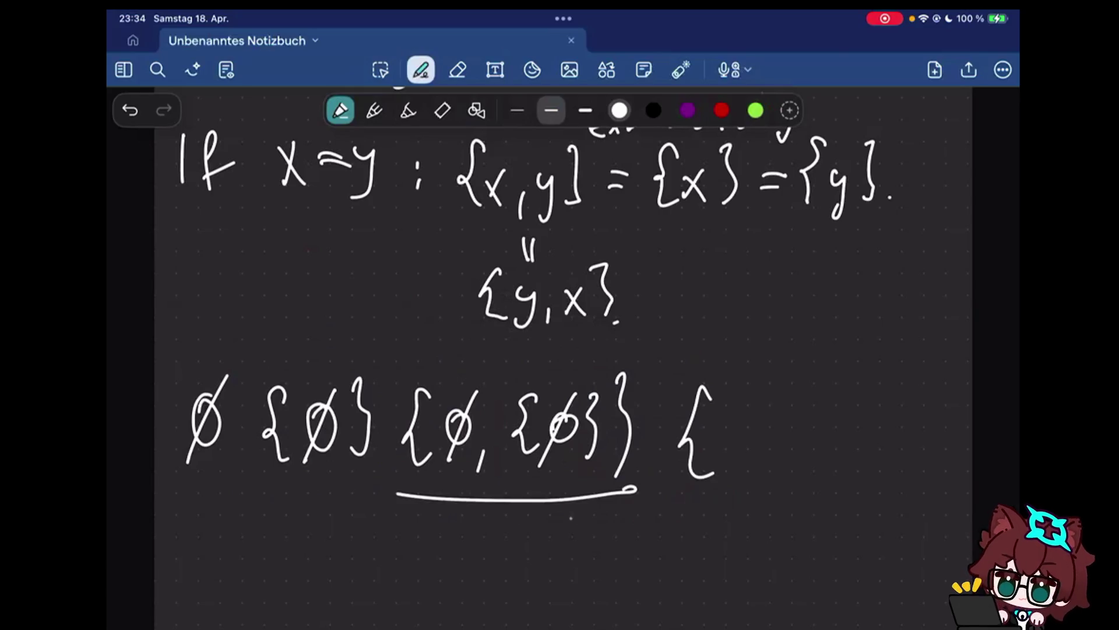
drag(265, 503, 381, 492)
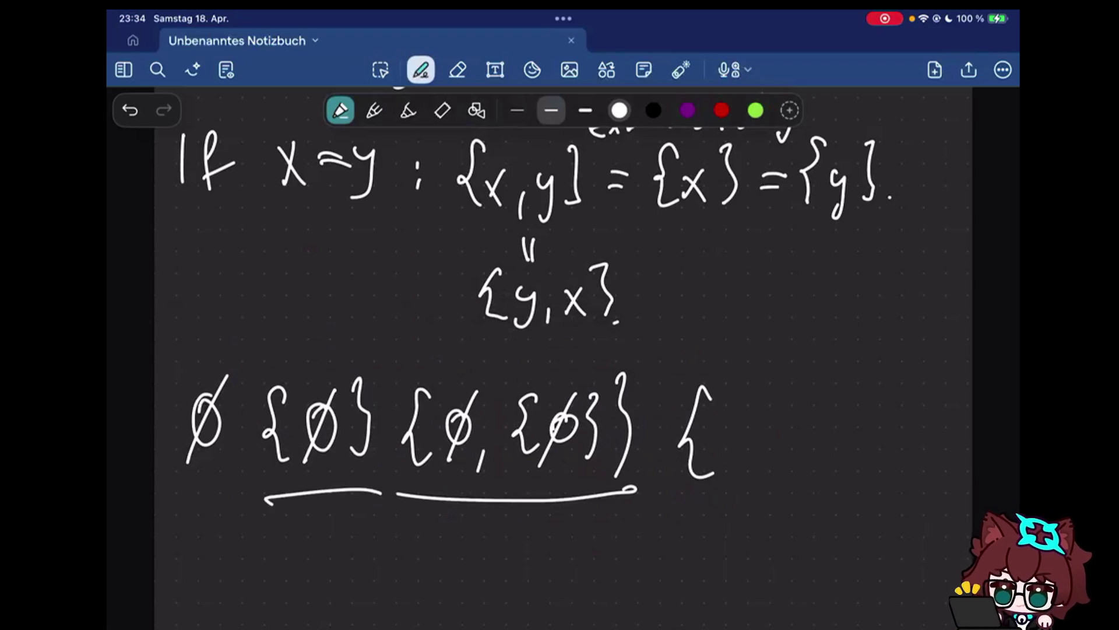
key(e)
key(p)
drag(183, 491, 369, 480)
key(ctrl+z)
drag(265, 514, 194, 465)
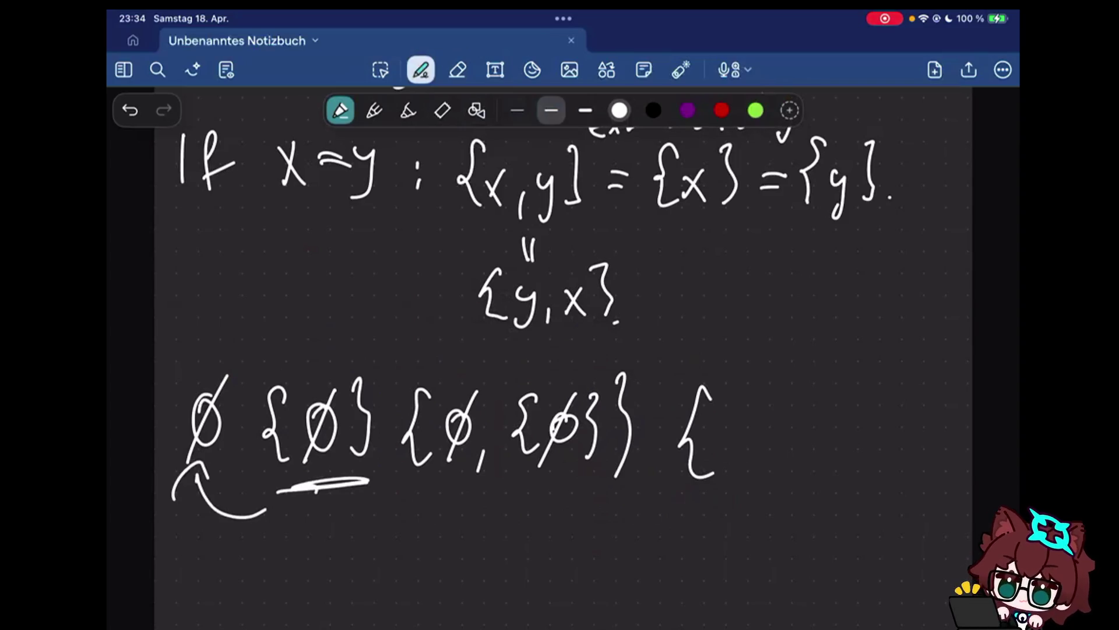
drag(394, 499, 627, 502)
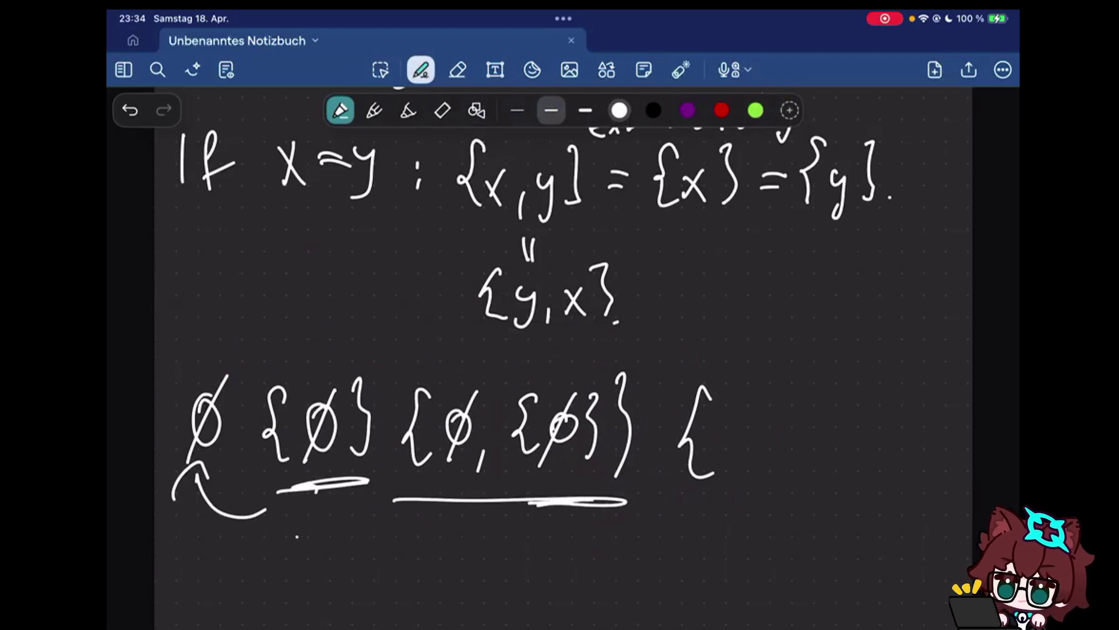
drag(204, 522, 273, 554)
drag(333, 523, 371, 551)
Write the fourth set's elements ∅, {∅}, {∅, {∅}} and its closing brace
drag(733, 422, 722, 463)
drag(748, 455, 745, 472)
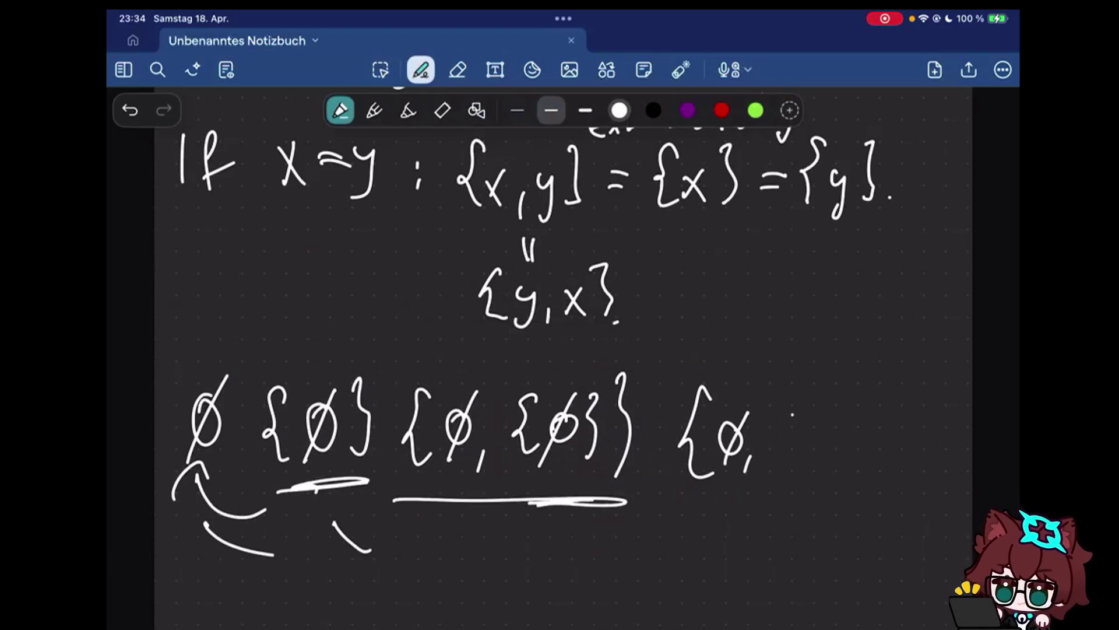
drag(797, 401, 780, 466)
drag(820, 417, 805, 464)
drag(830, 418, 831, 464)
drag(852, 466, 847, 483)
mouse_move(884, 406)
mouse_down()
mouse_move(869, 443)
mouse_move(878, 461)
mouse_up()
drag(903, 423, 900, 457)
drag(913, 411, 894, 468)
drag(916, 457, 915, 473)
mouse_move(945, 416)
mouse_down()
mouse_move(935, 460)
mouse_move(949, 439)
mouse_move(942, 461)
mouse_move(962, 456)
mouse_up()
drag(966, 397, 961, 479)
Erase the temporary underlines and arrows beneath the sets
click(457, 69)
drag(507, 500, 257, 504)
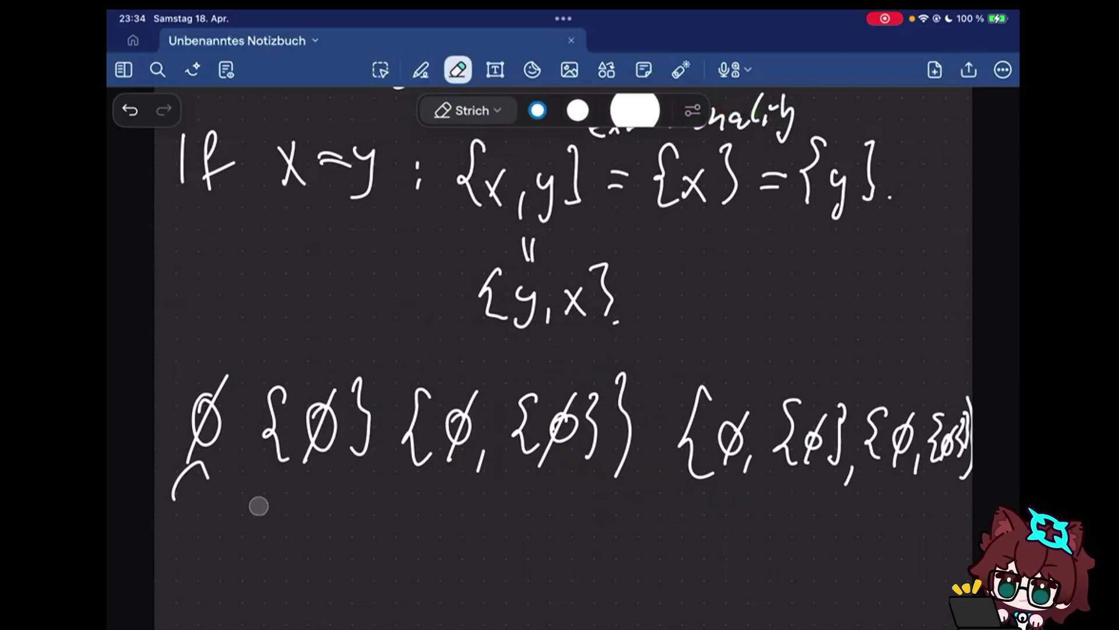
click(420, 68)
scroll(551, 355, down, 2)
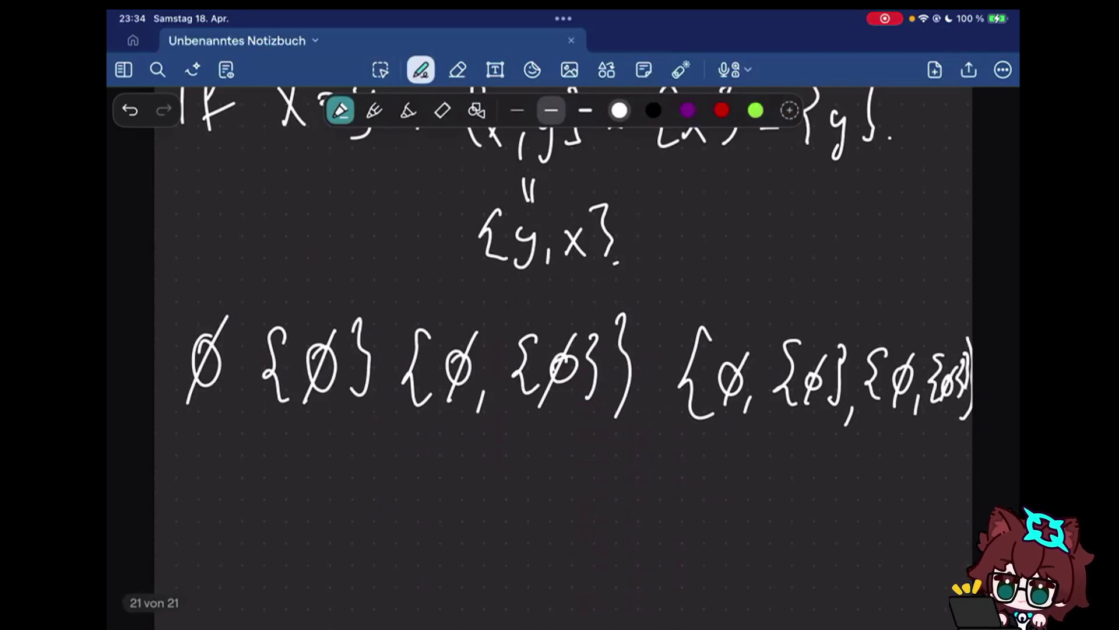
scroll(577, 255, down, 1)
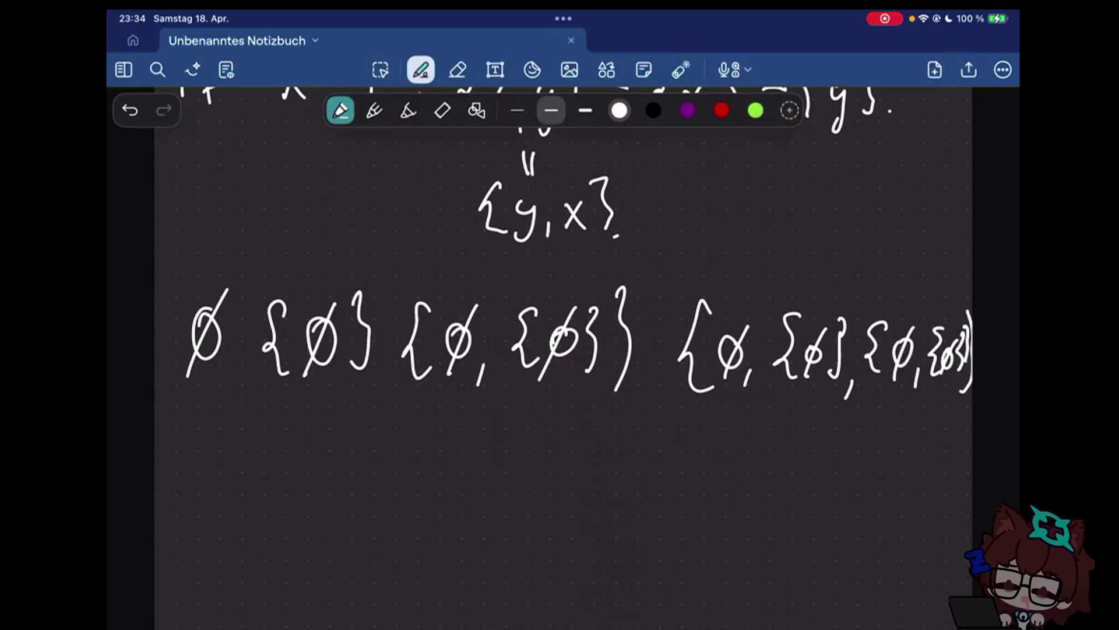
Mark ∅ equal to 0 and {∅} equal to 1 with vertical equals signs beneath them
drag(193, 407, 194, 451)
drag(201, 404, 200, 445)
click(190, 464)
click(200, 463)
drag(195, 493, 196, 495)
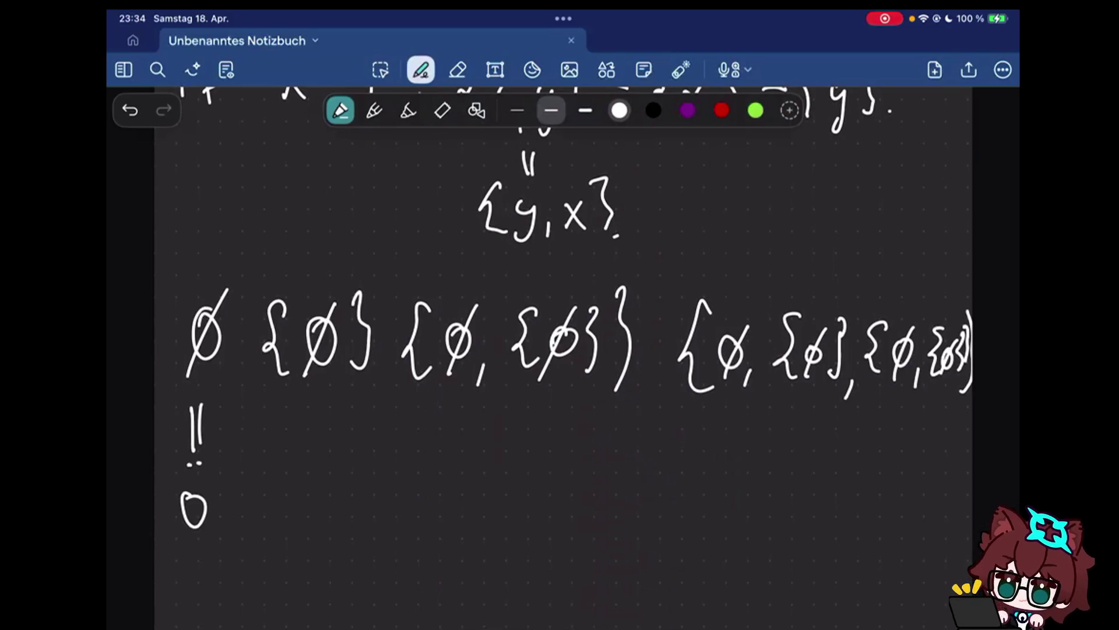
drag(311, 409, 311, 448)
drag(321, 411, 321, 448)
Mark the third and fourth sets equal to 2 and 3 with vertical equals signs
drag(306, 505, 332, 519)
mouse_move(506, 404)
mouse_down()
mouse_move(508, 446)
mouse_move(523, 444)
mouse_up()
click(517, 464)
drag(508, 491, 543, 514)
mouse_move(811, 415)
mouse_down()
mouse_move(829, 496)
mouse_move(817, 530)
mouse_up()
click(813, 472)
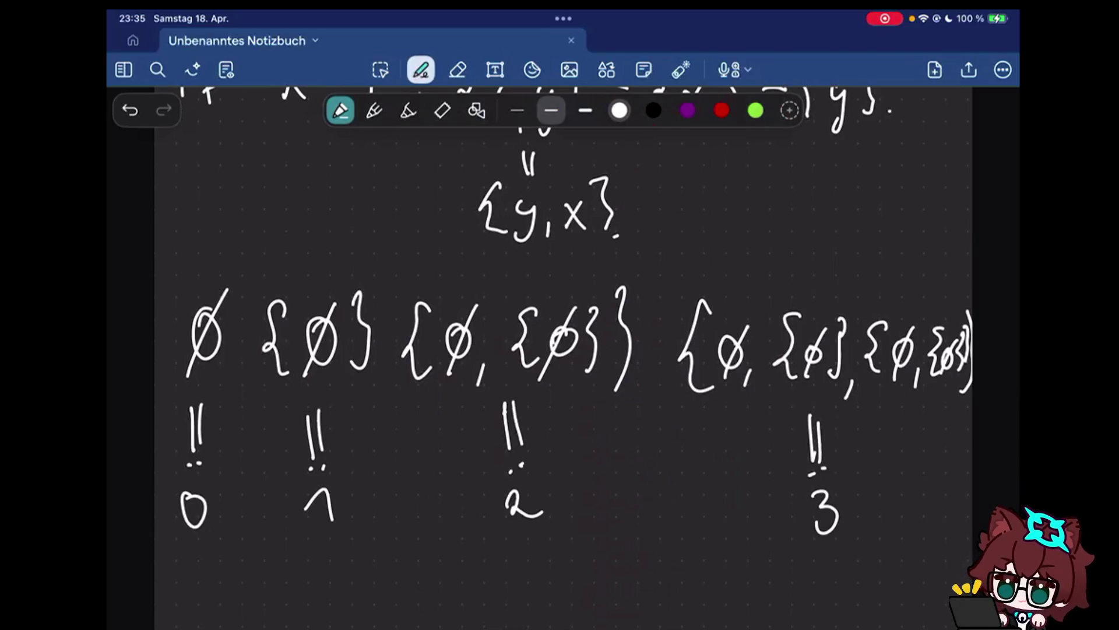
scroll(560, 350, down, 3)
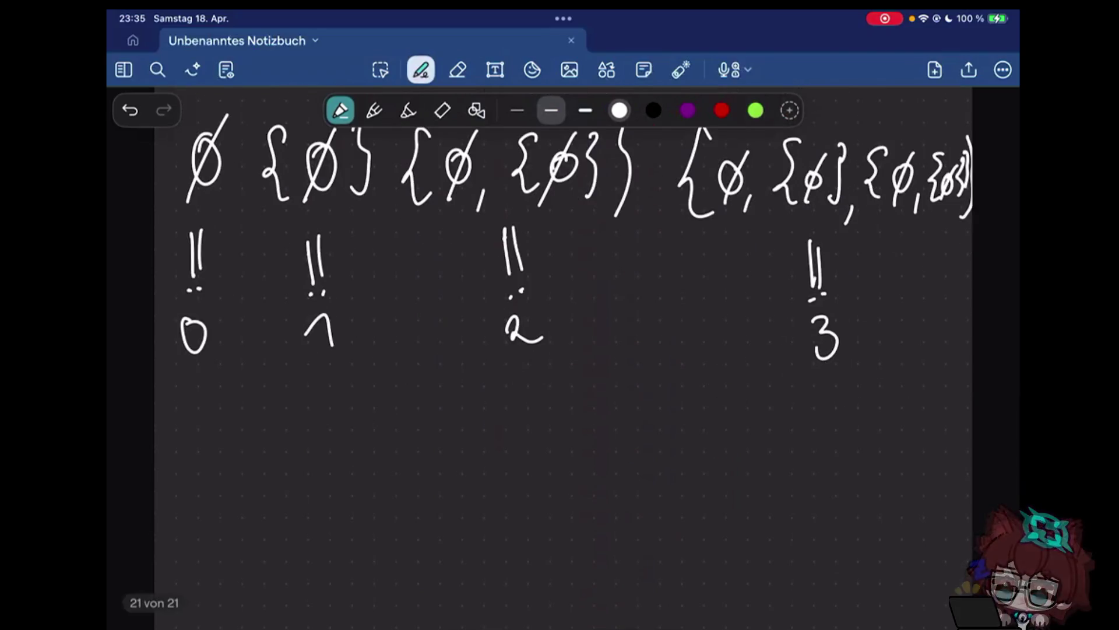
scroll(560, 349, down, 2)
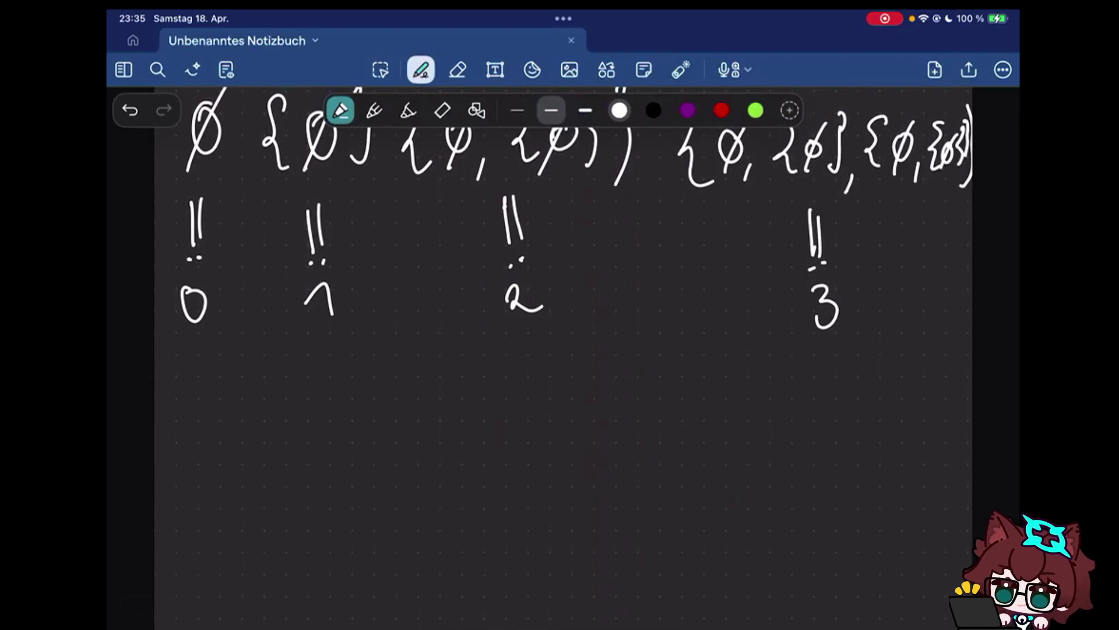
drag(246, 403, 255, 403)
key(ctrl+z)
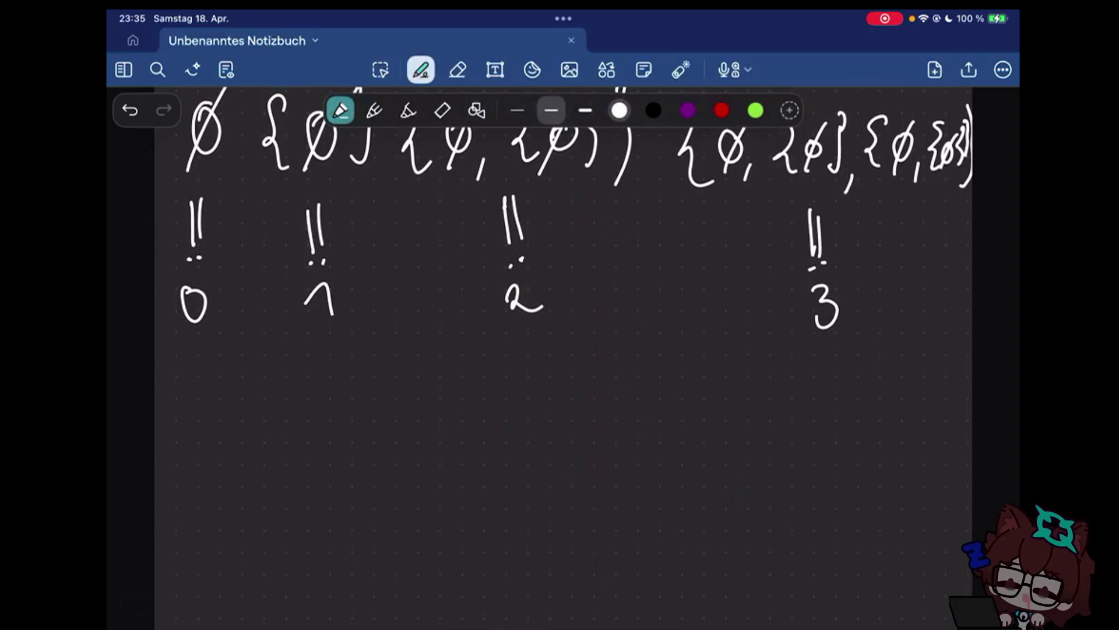
scroll(560, 350, up, 5)
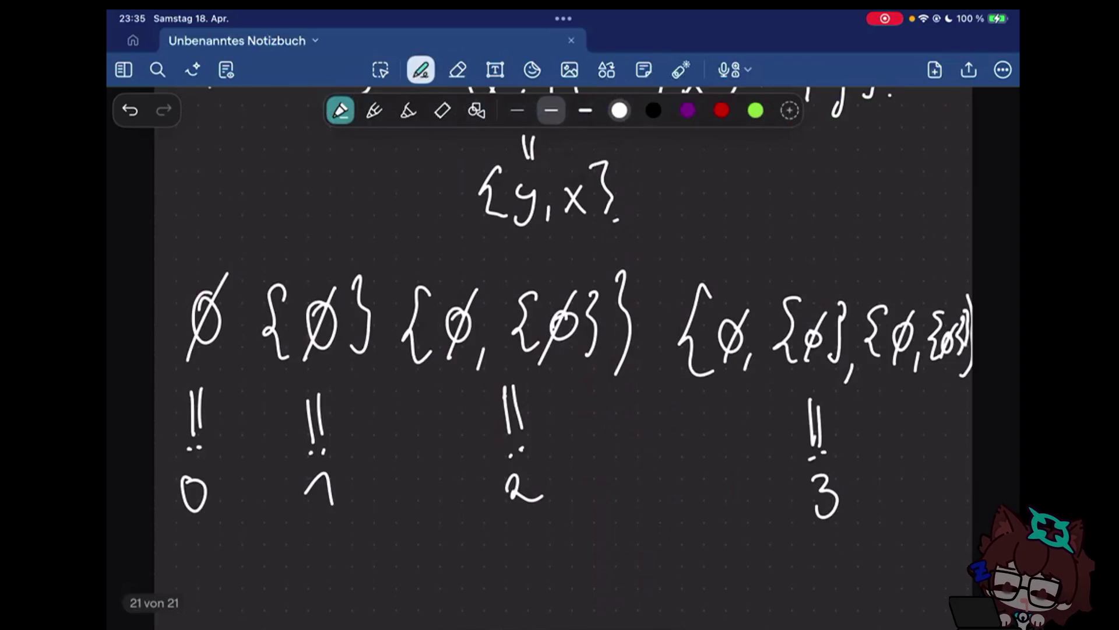
scroll(560, 350, up, 2)
scroll(560, 350, down, 4)
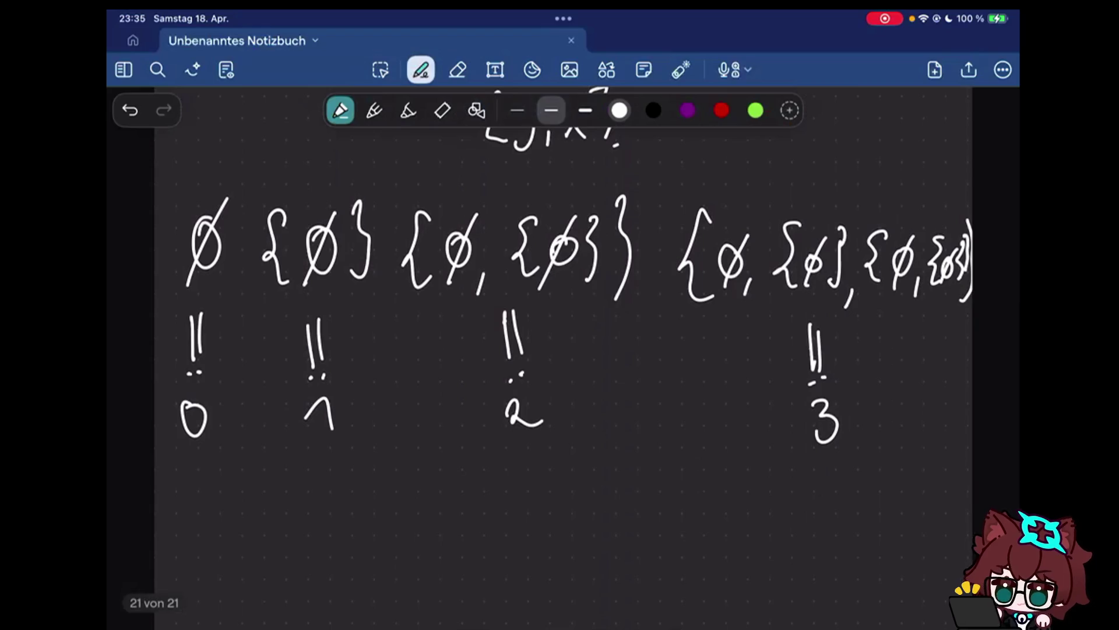
scroll(560, 350, down, 1)
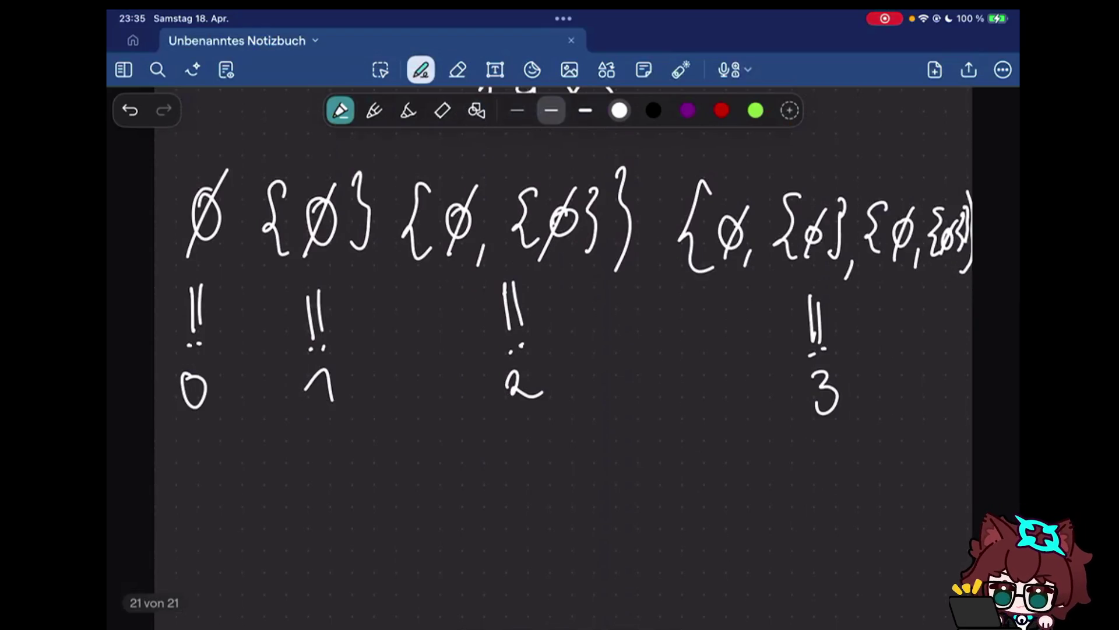
scroll(578, 251, down, 1)
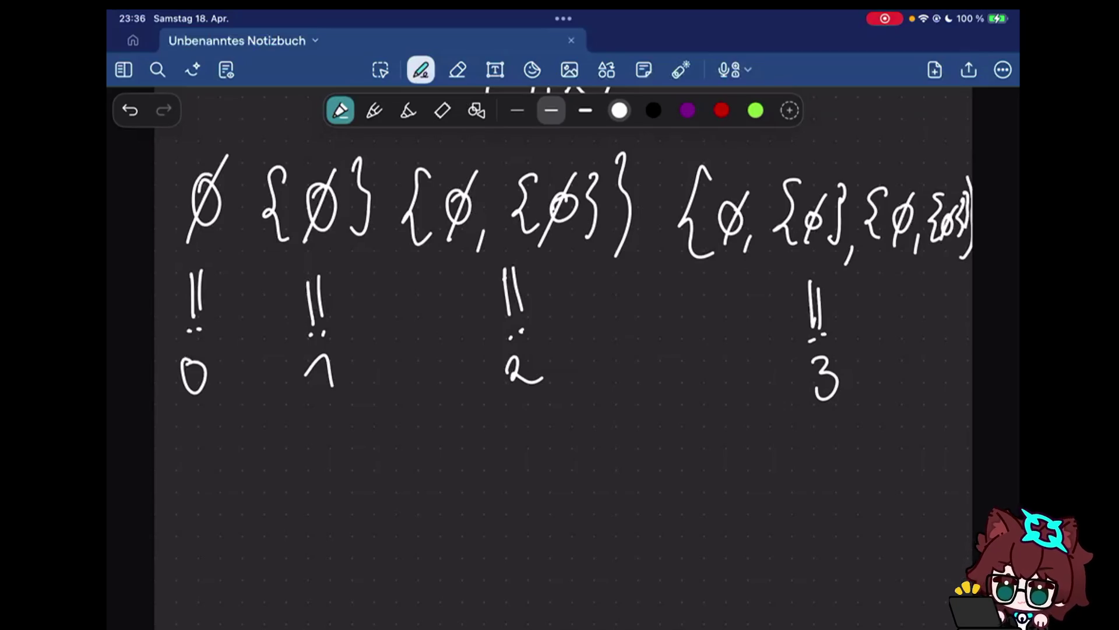
scroll(560, 350, down, 3)
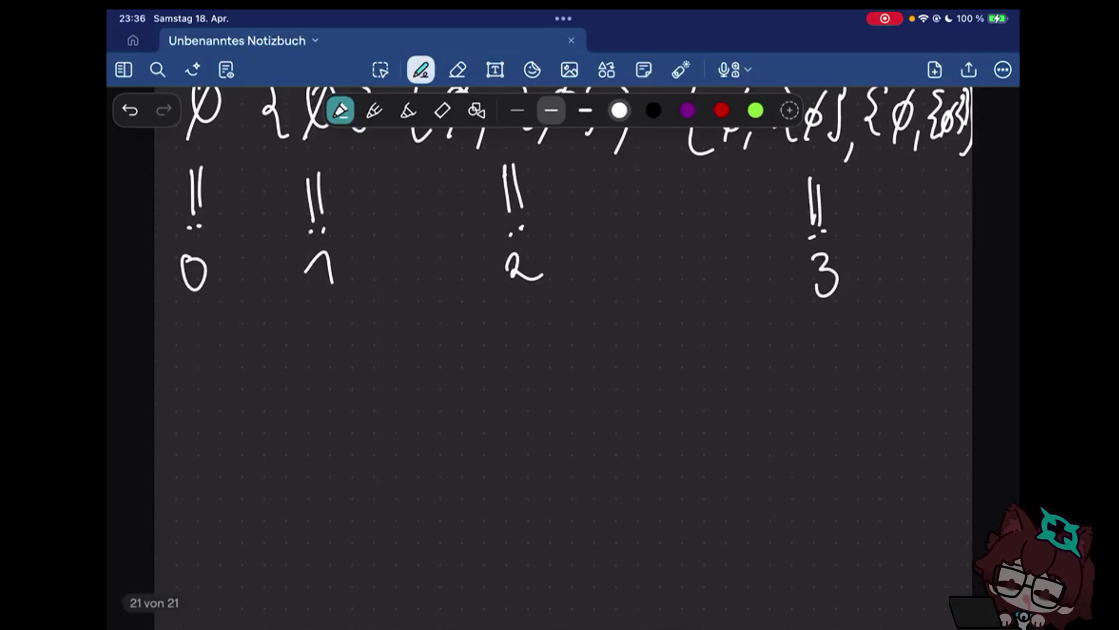
Write (1, 2) below the numerals, then erase 1, 2) leaving only the open parenthesis
drag(216, 362, 207, 442)
drag(215, 400, 242, 428)
drag(257, 424, 255, 444)
drag(282, 391, 305, 427)
drag(313, 366, 316, 442)
click(457, 69)
mouse_move(324, 402)
mouse_down()
mouse_move(266, 389)
mouse_move(249, 433)
mouse_up()
click(421, 69)
Write the pair (x, y) with an arrow labelling it 'ordered 2-tuple'
drag(271, 420, 269, 450)
drag(281, 385, 286, 457)
drag(335, 366, 341, 449)
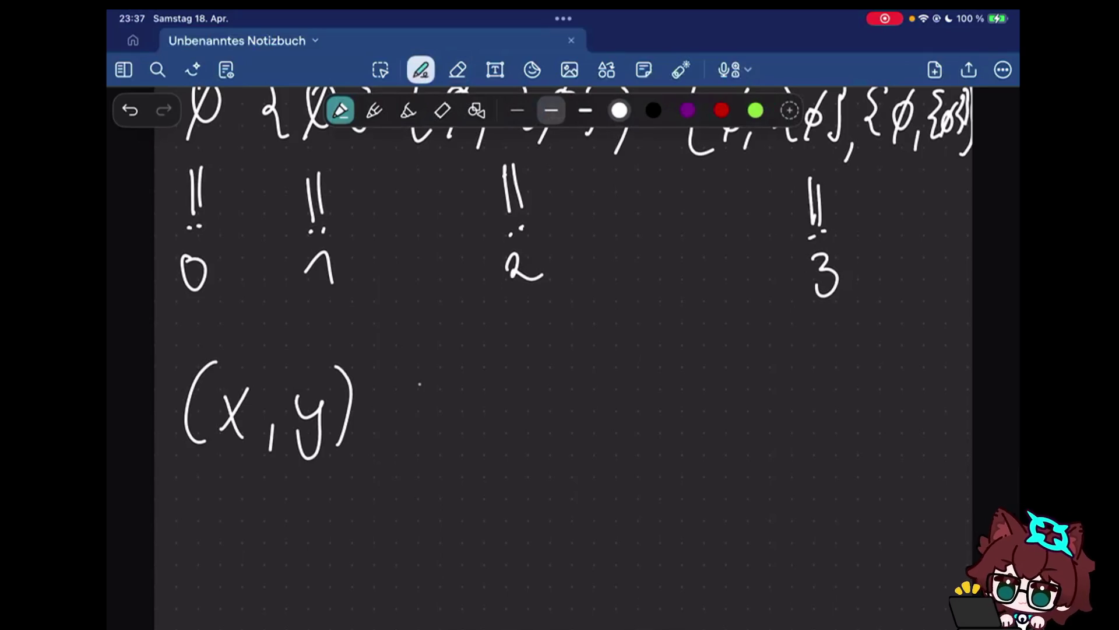
drag(408, 345, 376, 374)
mouse_move(431, 343)
mouse_down()
mouse_move(540, 351)
mouse_move(572, 333)
mouse_move(742, 347)
mouse_up()
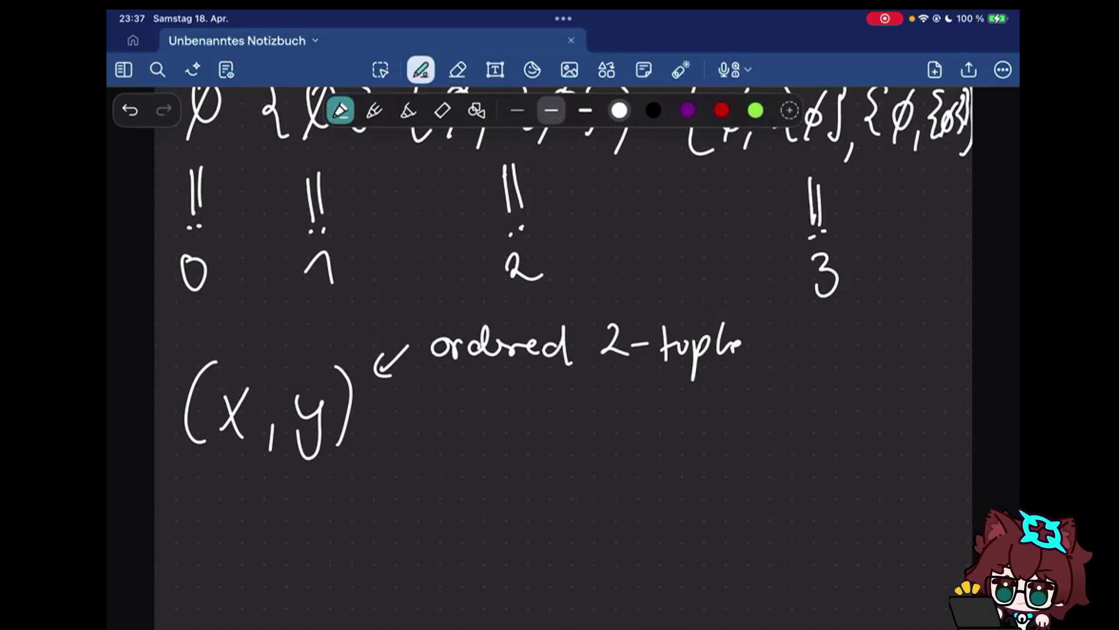
Write := {x, after (x, y) to start the definition
click(419, 427)
drag(444, 423, 486, 421)
drag(442, 433, 490, 430)
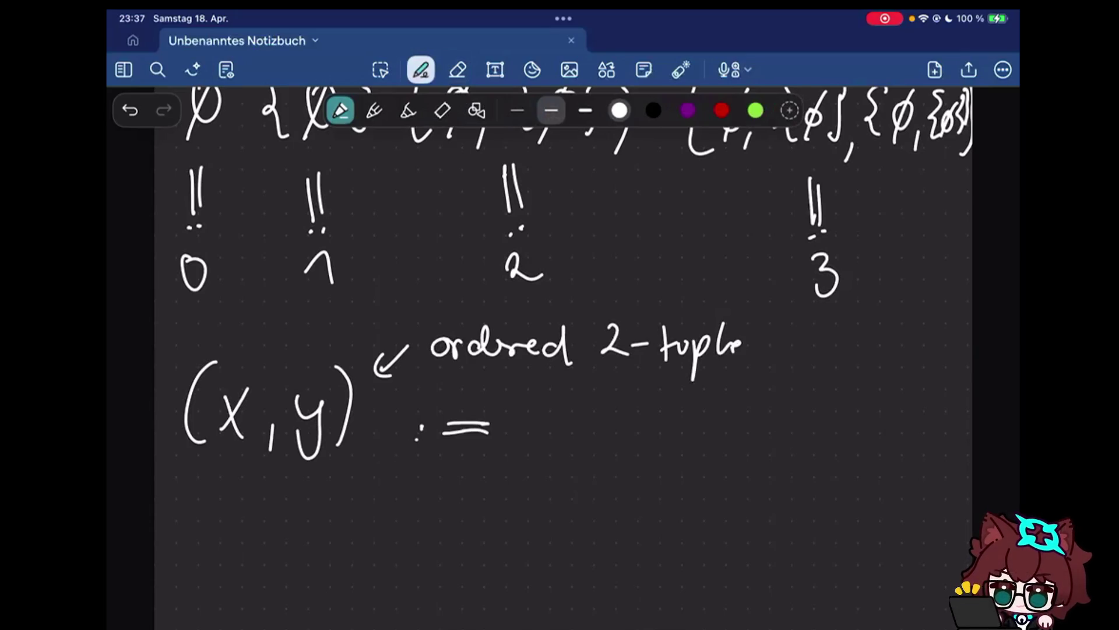
drag(547, 395, 549, 456)
drag(561, 410, 580, 453)
drag(579, 408, 564, 454)
drag(599, 444, 596, 455)
Finish the definition with the inner {x, y}, the closing brace and a period
mouse_move(648, 399)
mouse_down()
mouse_move(651, 456)
mouse_move(672, 459)
mouse_up()
drag(671, 424, 656, 458)
drag(679, 444, 677, 457)
drag(693, 423, 705, 461)
drag(721, 403, 730, 457)
drag(745, 391, 748, 478)
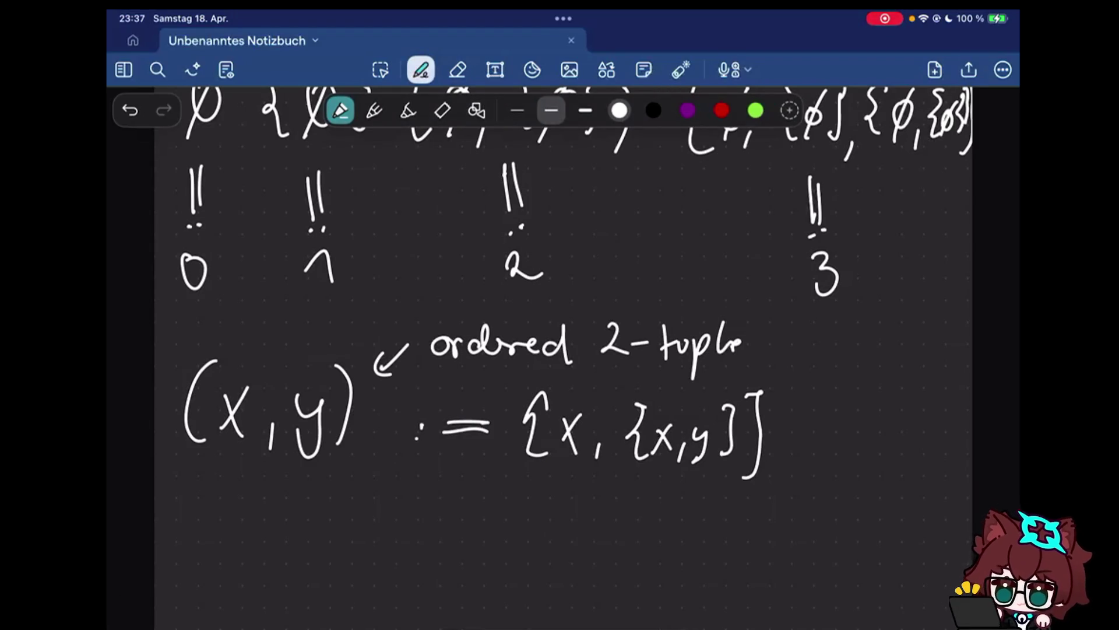
scroll(560, 350, down, 3)
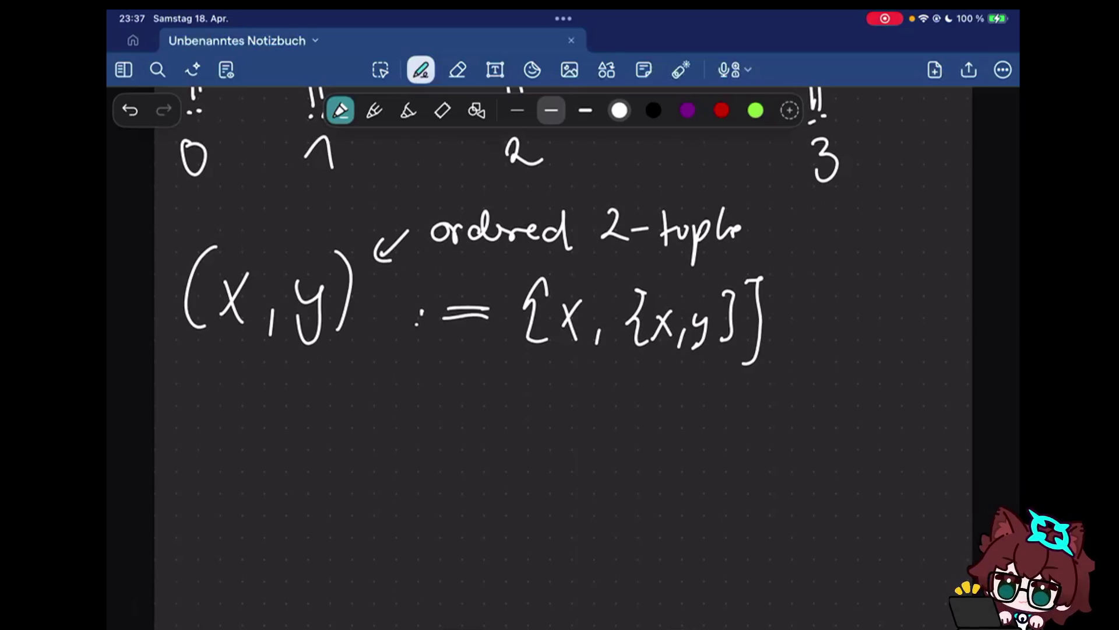
click(781, 357)
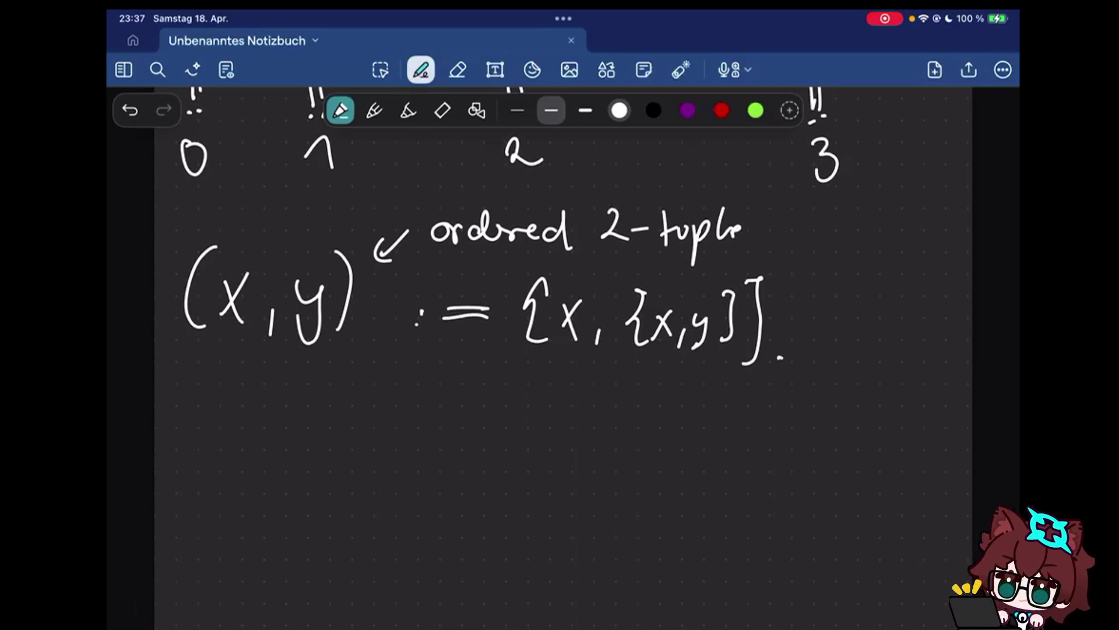
Write the word AXIOM below the definition
drag(175, 504, 208, 508)
drag(183, 477, 205, 476)
drag(216, 455, 244, 513)
drag(244, 455, 216, 512)
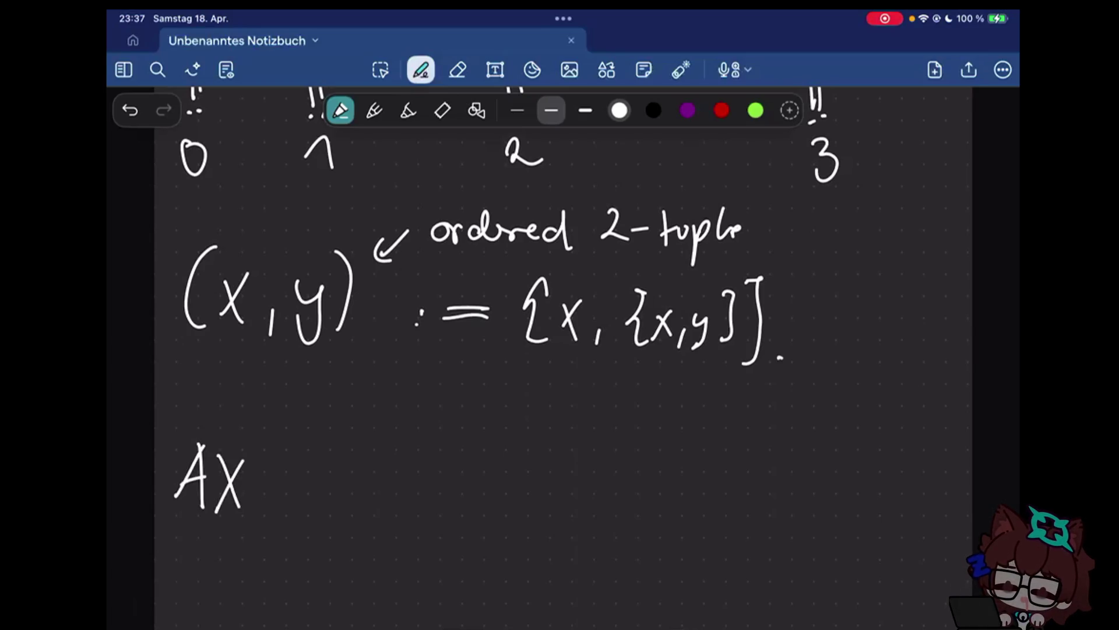
drag(260, 447, 259, 504)
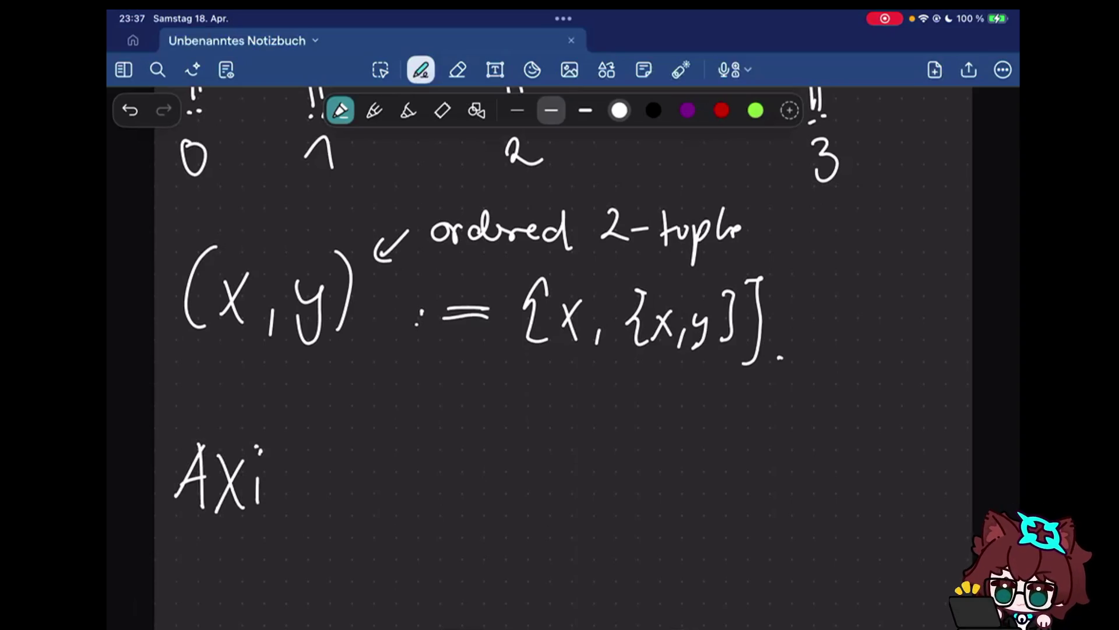
drag(288, 461, 282, 462)
drag(312, 500, 337, 502)
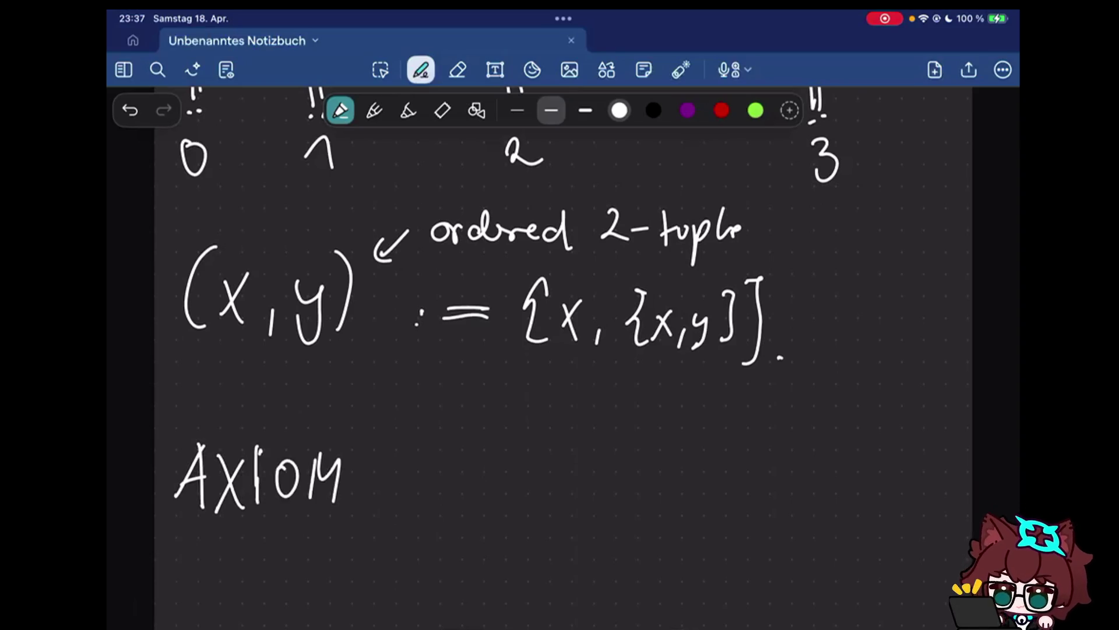
scroll(559, 350, up, 10)
scroll(567, 358, up, 1)
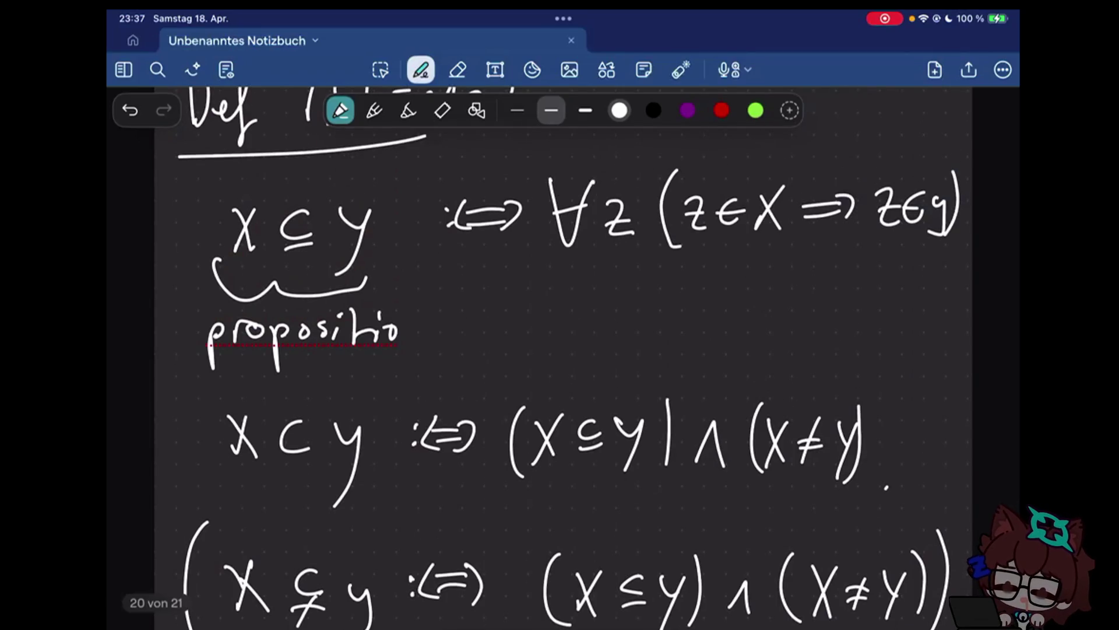
scroll(560, 350, up, 5)
scroll(560, 349, down, 9)
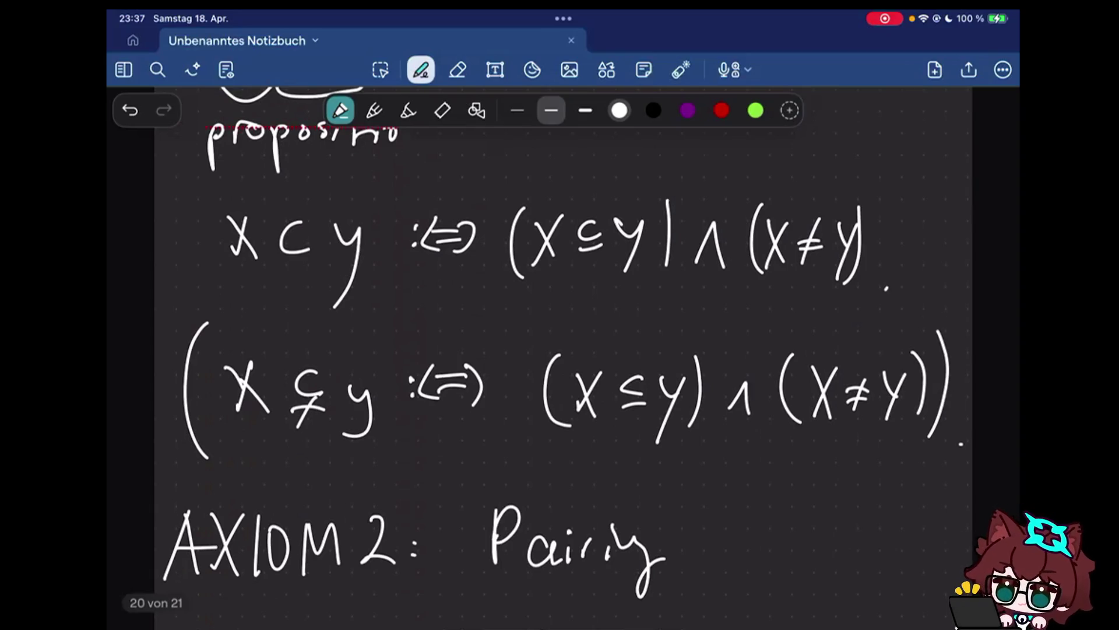
scroll(559, 350, down, 5)
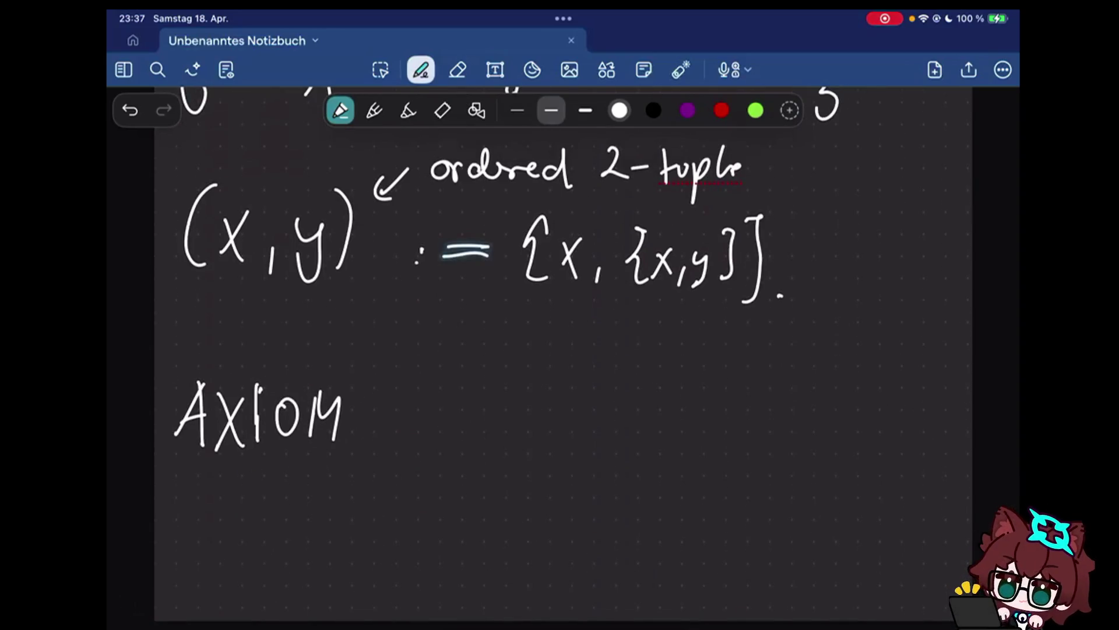
Complete the heading as AXIOM 3: Union
drag(375, 392, 376, 441)
click(430, 413)
click(430, 427)
drag(530, 380, 530, 430)
mouse_move(535, 387)
mouse_down()
mouse_move(535, 439)
mouse_move(568, 428)
mouse_up()
drag(578, 405, 578, 428)
drag(611, 400, 662, 426)
scroll(560, 350, down, 3)
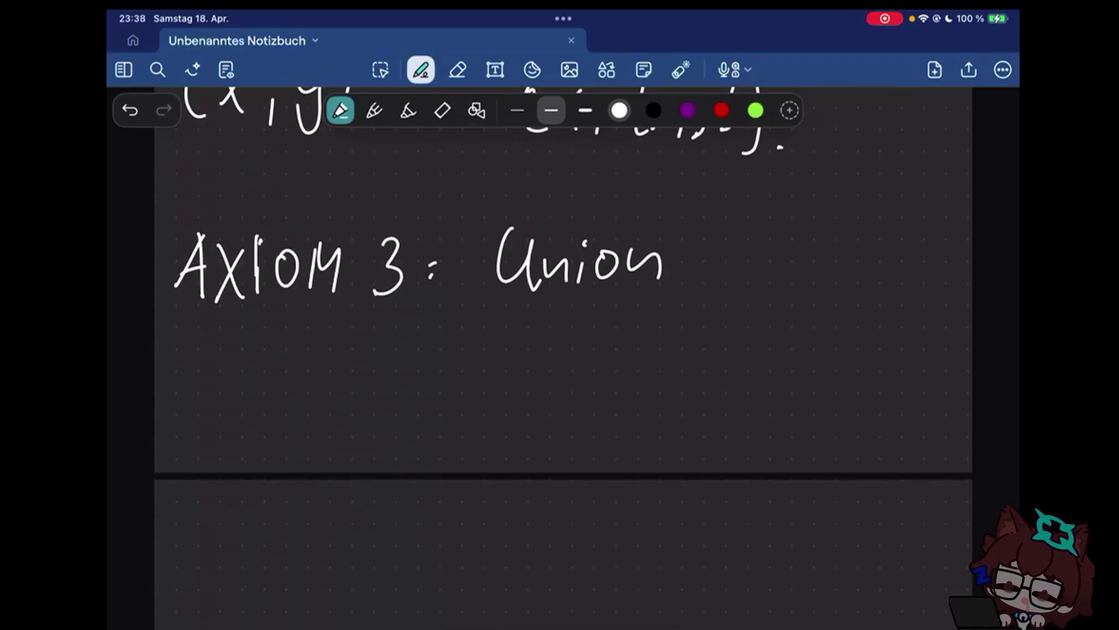
Write ∀x ∃u below the Union heading
drag(194, 363, 243, 366)
mouse_move(200, 399)
mouse_down()
mouse_move(235, 396)
mouse_move(292, 436)
mouse_up()
drag(286, 382, 255, 435)
mouse_move(320, 363)
mouse_down()
mouse_move(320, 439)
mouse_move(349, 405)
mouse_up()
drag(390, 405, 390, 428)
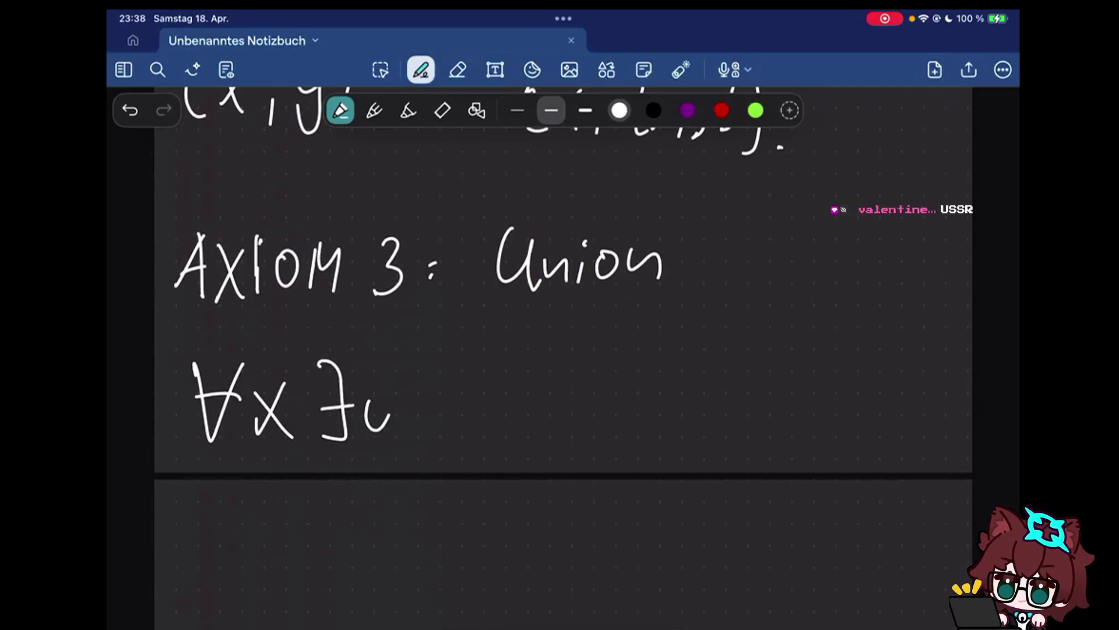
scroll(559, 350, up, 10)
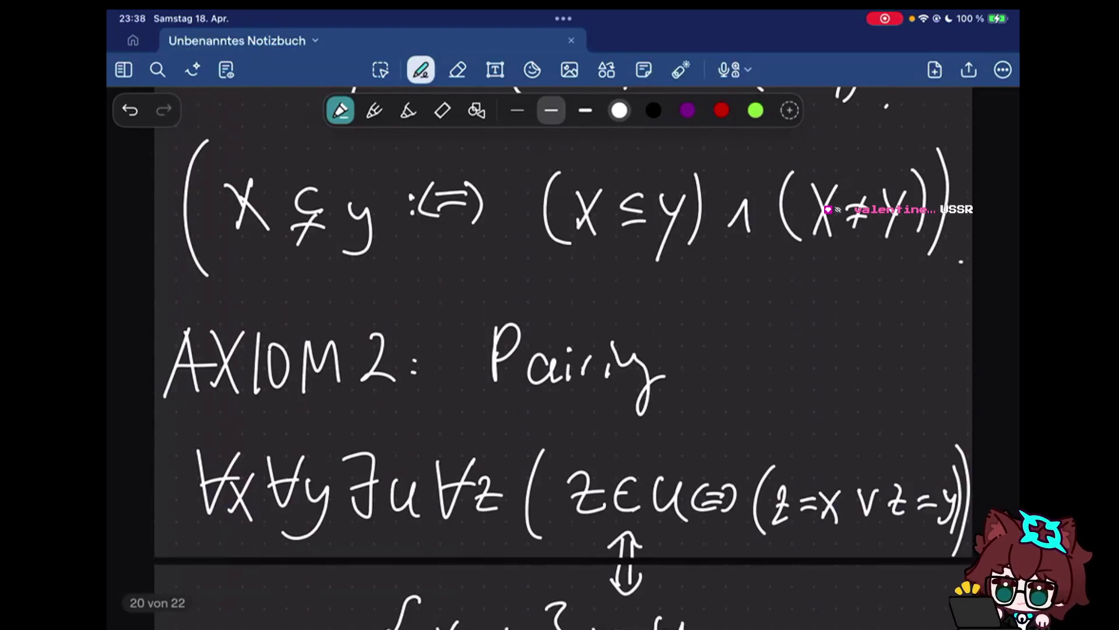
scroll(560, 350, down, 3)
Laser-highlight ∃u and ∀x∀y in the Pairing axiom above for comparison
click(680, 69)
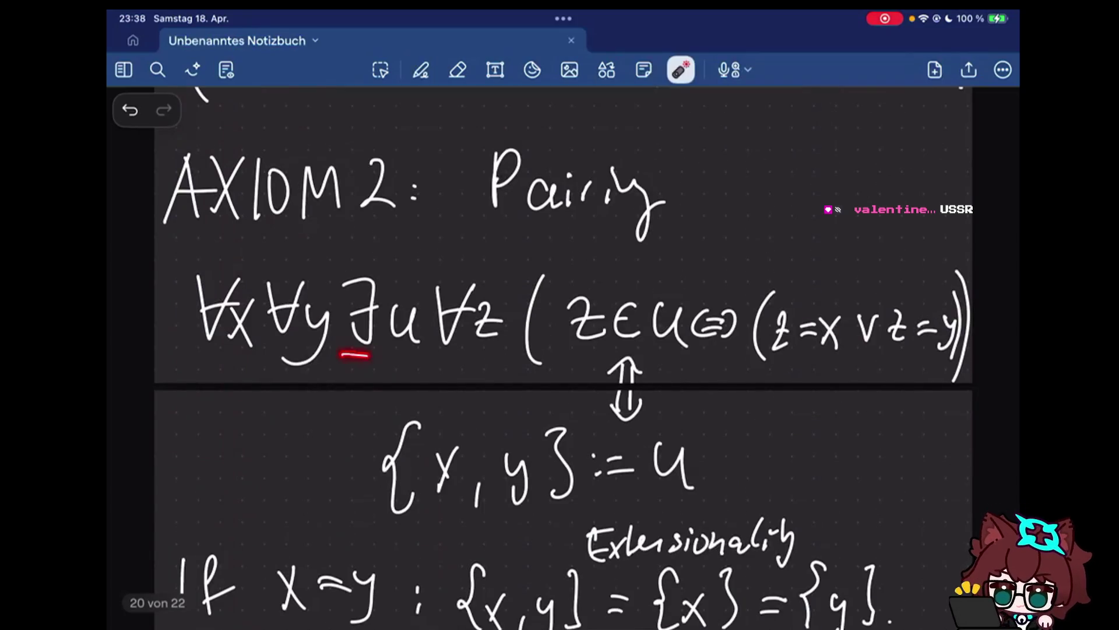
drag(385, 254, 420, 350)
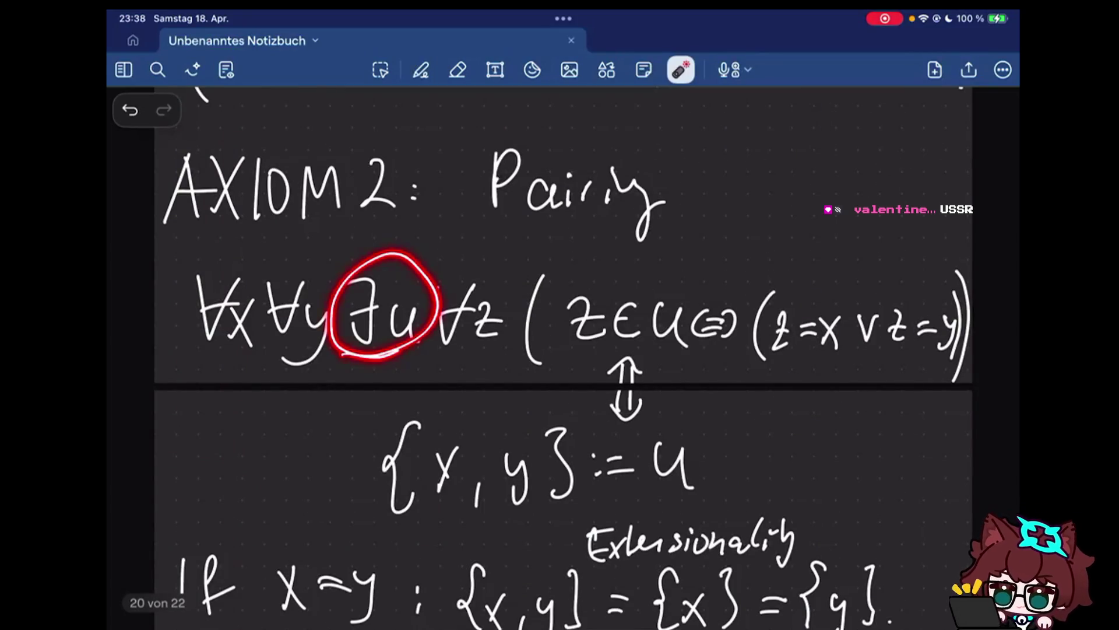
drag(411, 263, 203, 378)
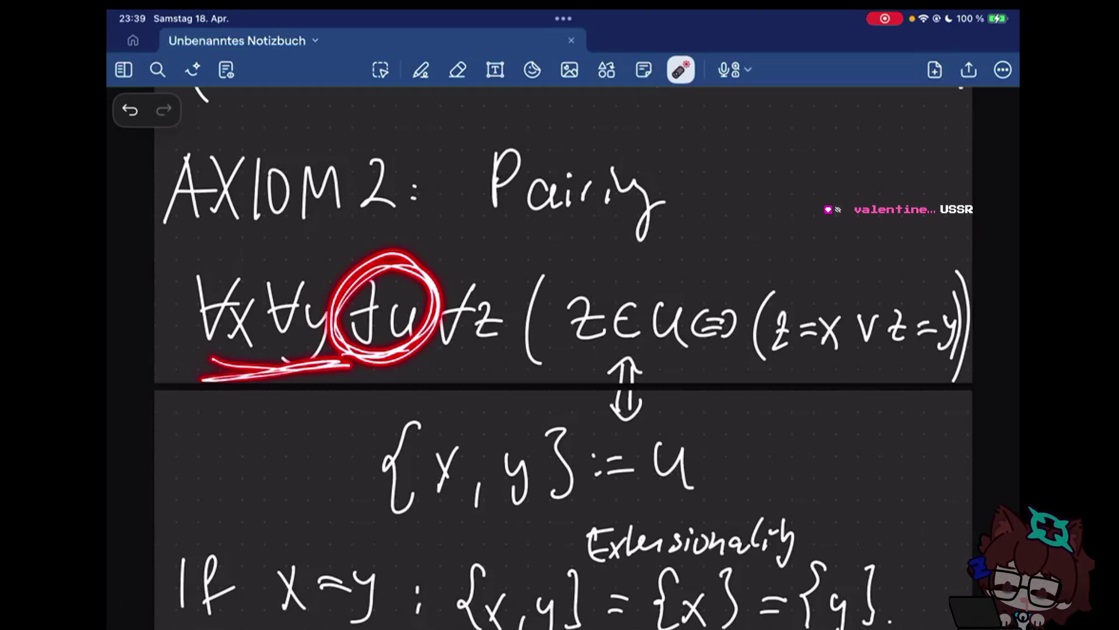
scroll(563, 351, down, 10)
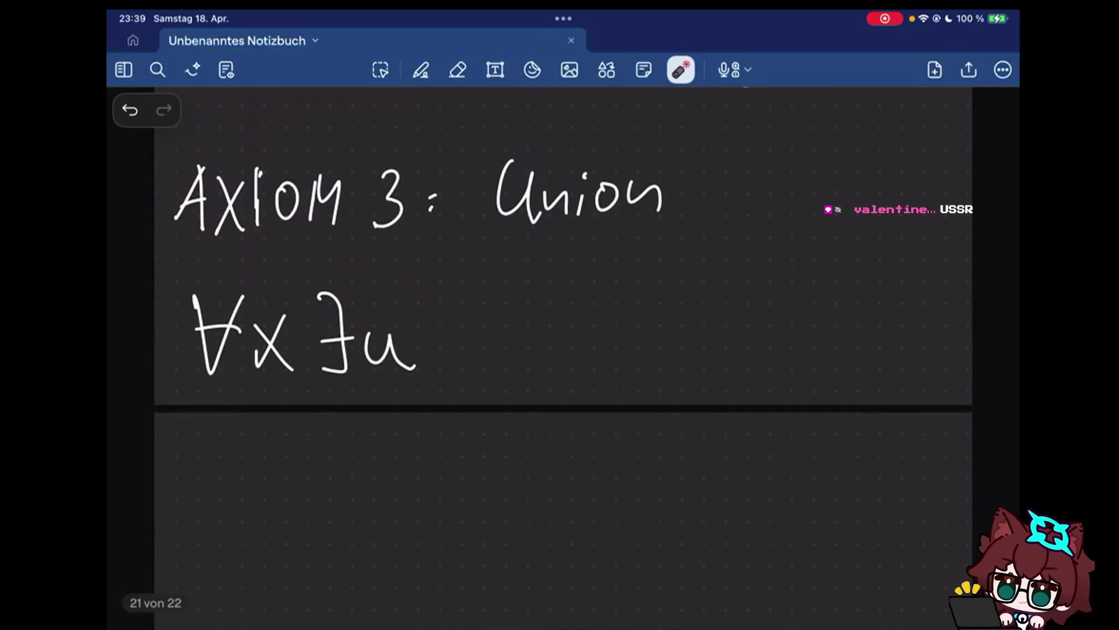
click(421, 69)
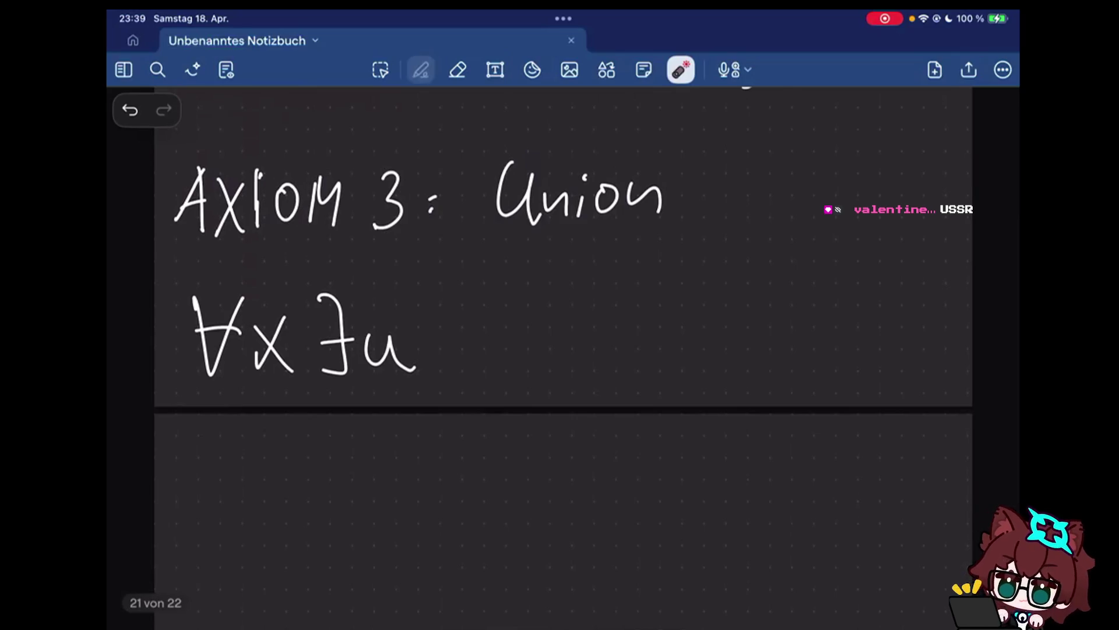
Write ∀z followed by a colon after ∀x ∃u
drag(429, 309, 456, 310)
drag(433, 345, 452, 345)
drag(473, 334, 503, 371)
click(523, 343)
click(524, 354)
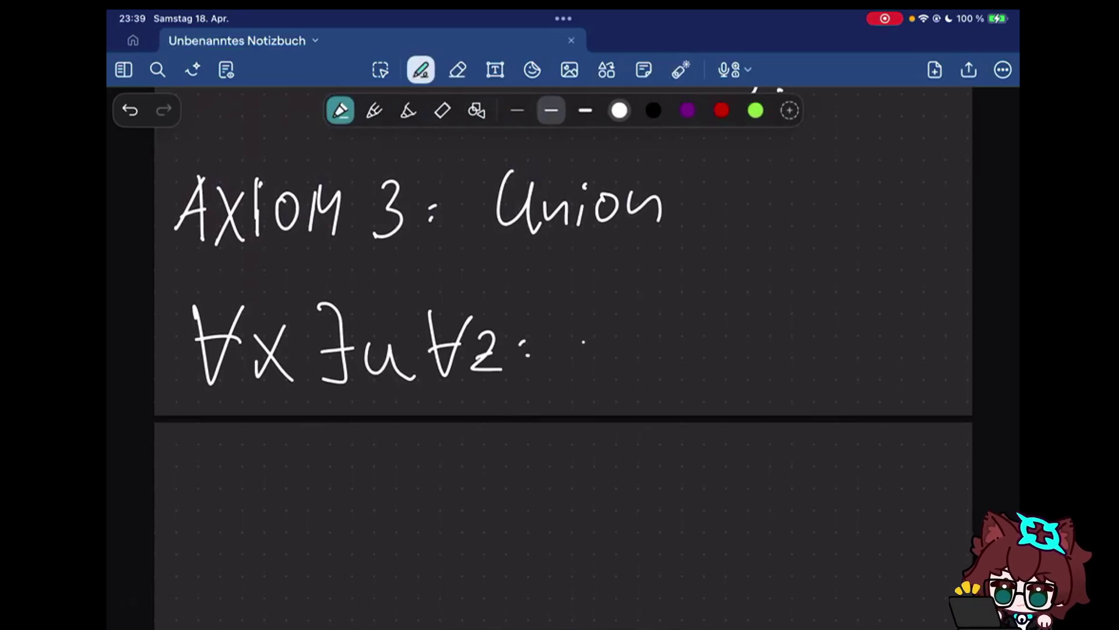
Write z∈u and the equivalence arrow ⟺
drag(592, 331, 616, 367)
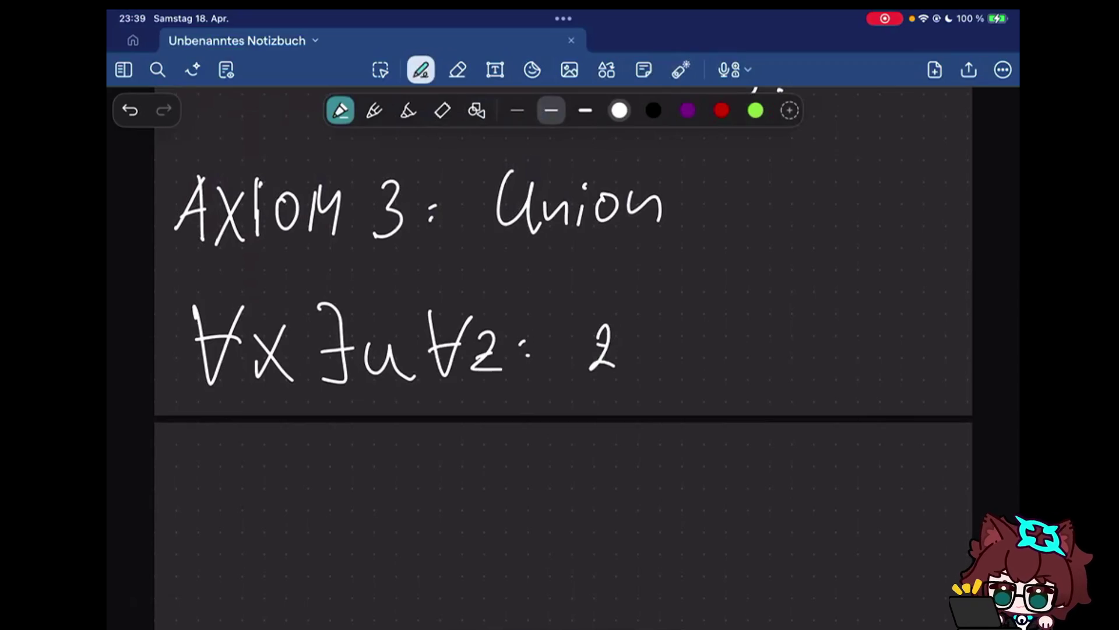
drag(647, 333, 651, 366)
mouse_move(658, 329)
mouse_down()
mouse_move(687, 367)
mouse_move(731, 338)
mouse_up()
mouse_move(705, 348)
mouse_down()
mouse_move(731, 349)
mouse_move(712, 359)
mouse_up()
drag(720, 329, 721, 360)
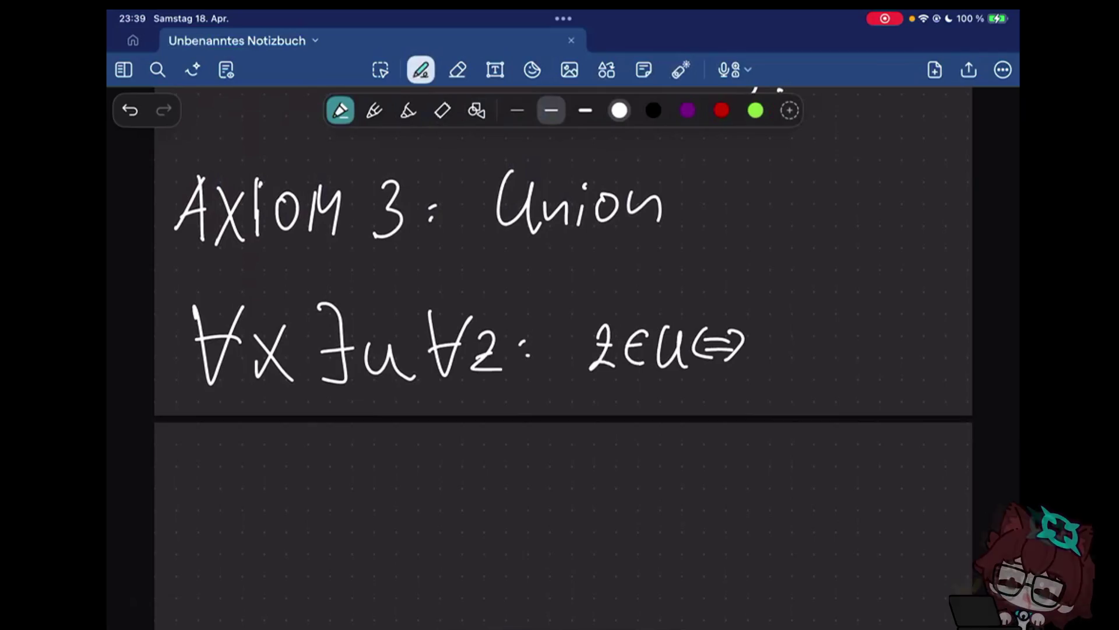
Write ∃w∈x: z∈w to finish the Union formula
mouse_move(768, 325)
mouse_down()
mouse_move(770, 362)
mouse_move(831, 339)
mouse_move(840, 357)
mouse_up()
mouse_move(867, 331)
mouse_down()
mouse_move(889, 359)
mouse_move(867, 359)
mouse_up()
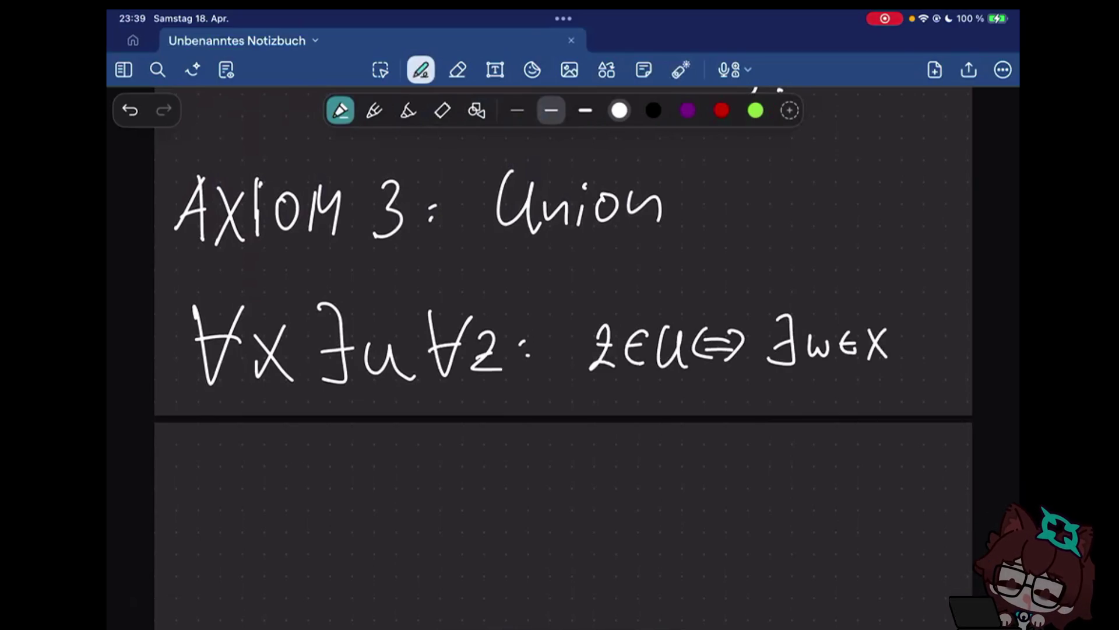
click(907, 337)
click(907, 350)
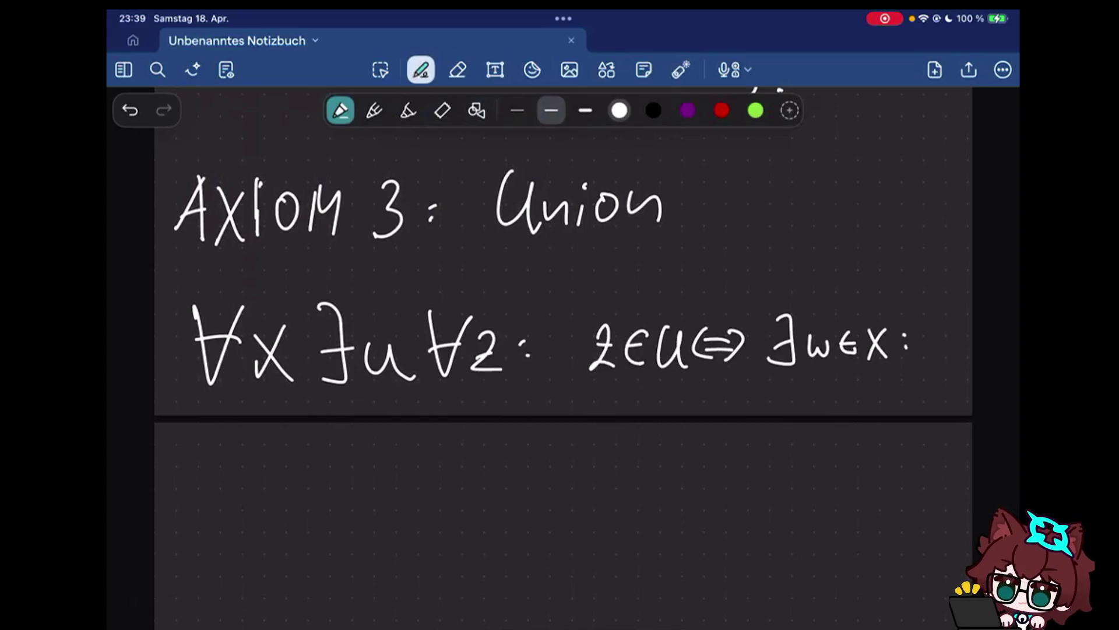
mouse_move(919, 326)
mouse_down()
mouse_move(937, 348)
mouse_move(969, 328)
mouse_up()
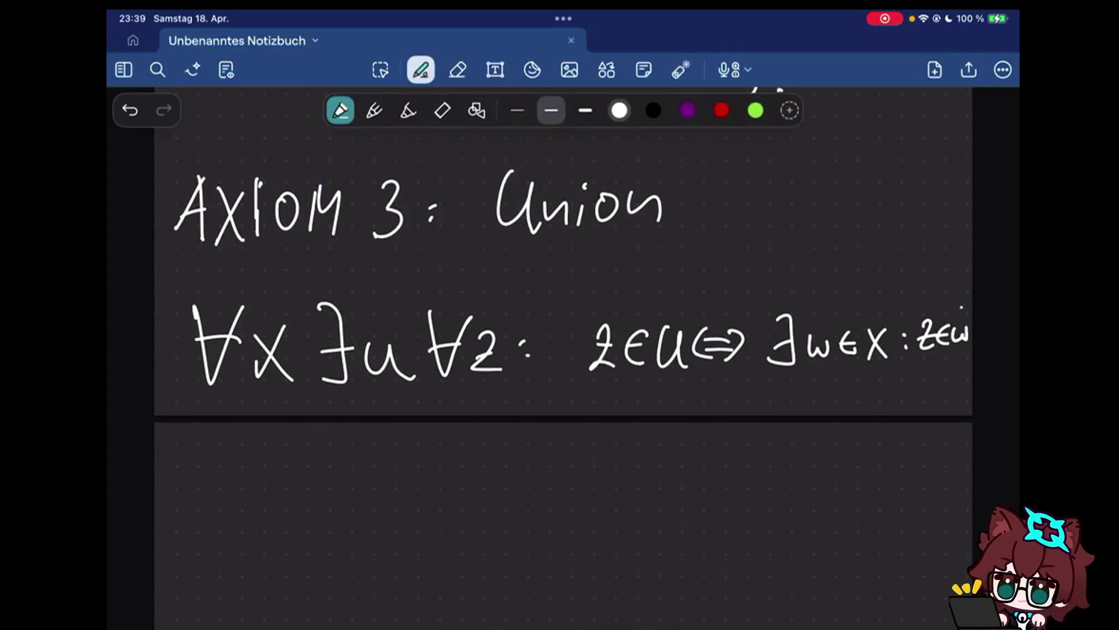
Lasso z∈u and the equivalence arrow and shift them left, closer to the quantifiers
click(381, 70)
drag(569, 309, 570, 377)
drag(623, 344, 597, 350)
mouse_move(681, 324)
mouse_down()
mouse_move(682, 369)
mouse_move(697, 350)
mouse_up()
drag(744, 312, 745, 392)
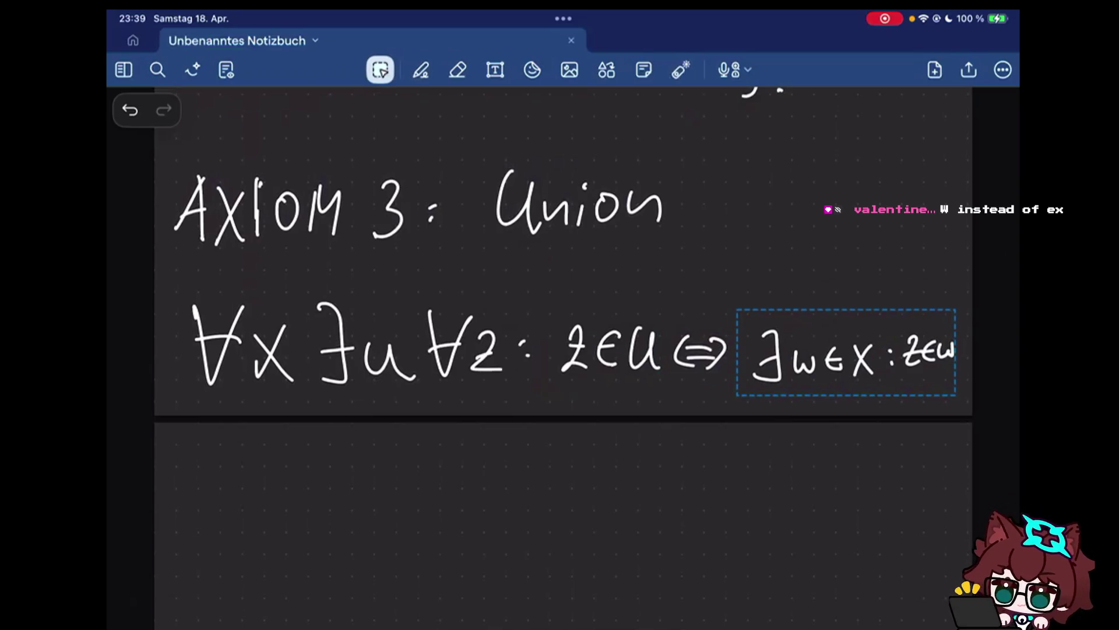
drag(846, 350, 841, 348)
click(420, 69)
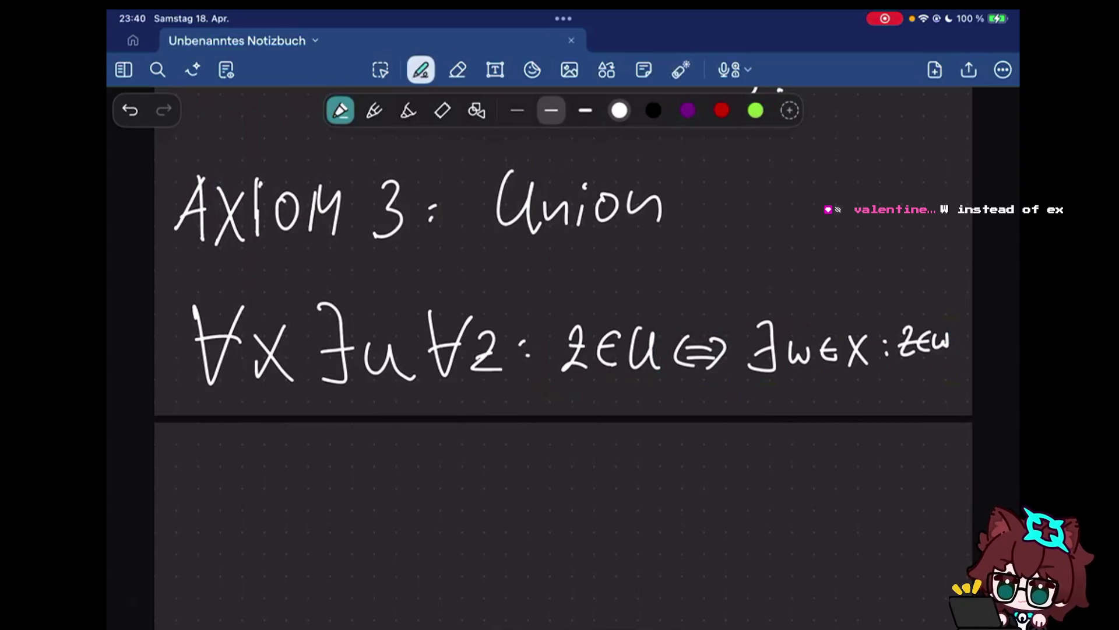
drag(360, 394, 426, 388)
key(ctrl+z)
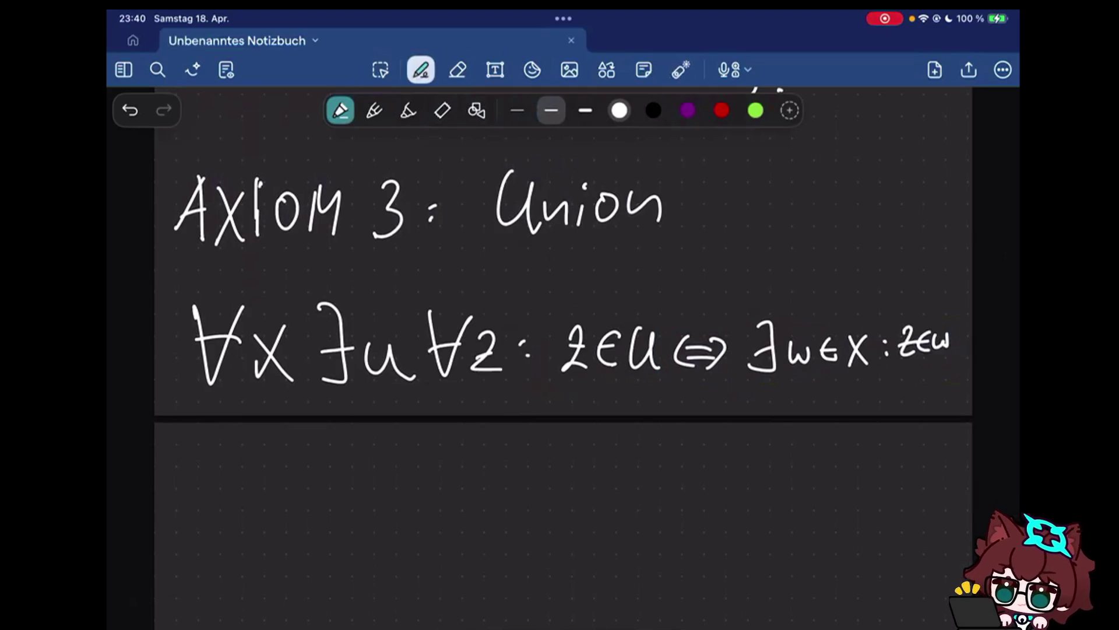
drag(561, 394, 670, 391)
click(599, 395)
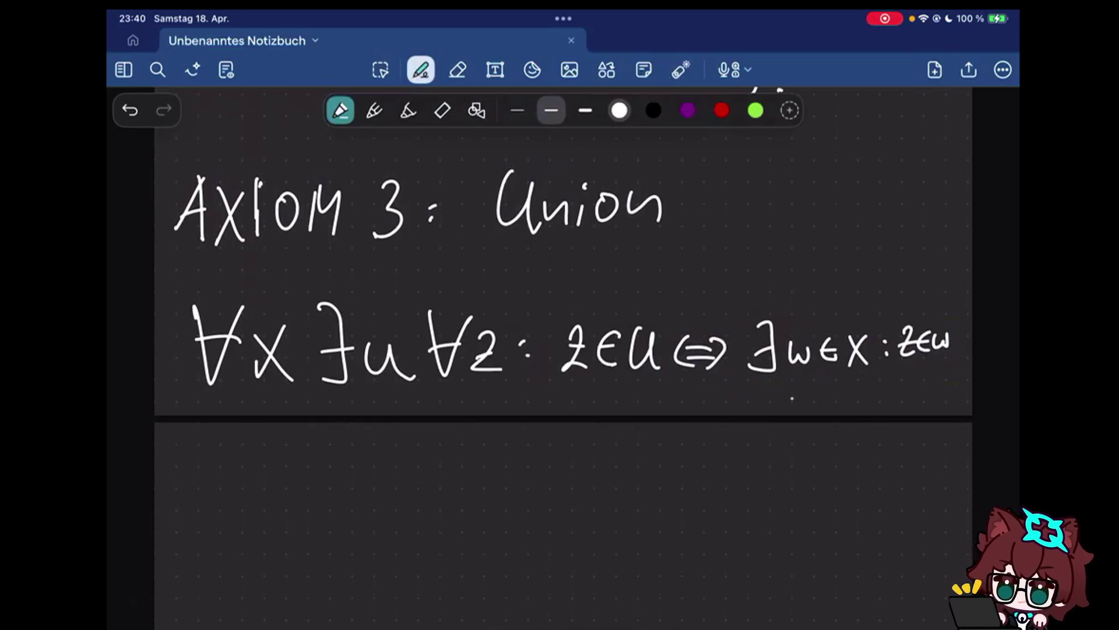
drag(276, 495, 286, 446)
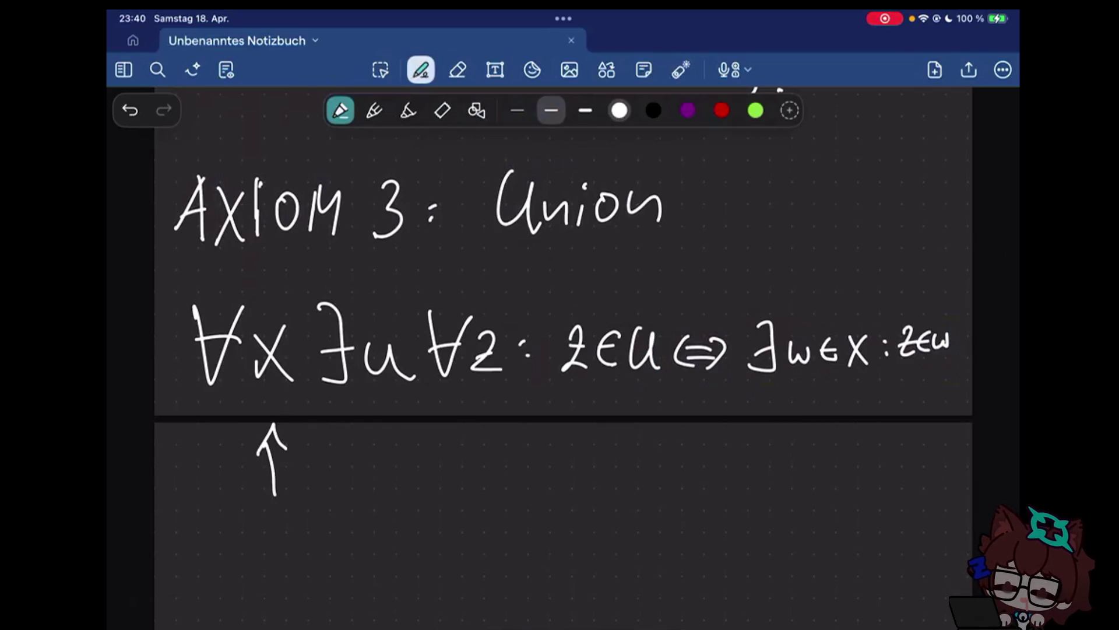
key(e)
click(257, 442)
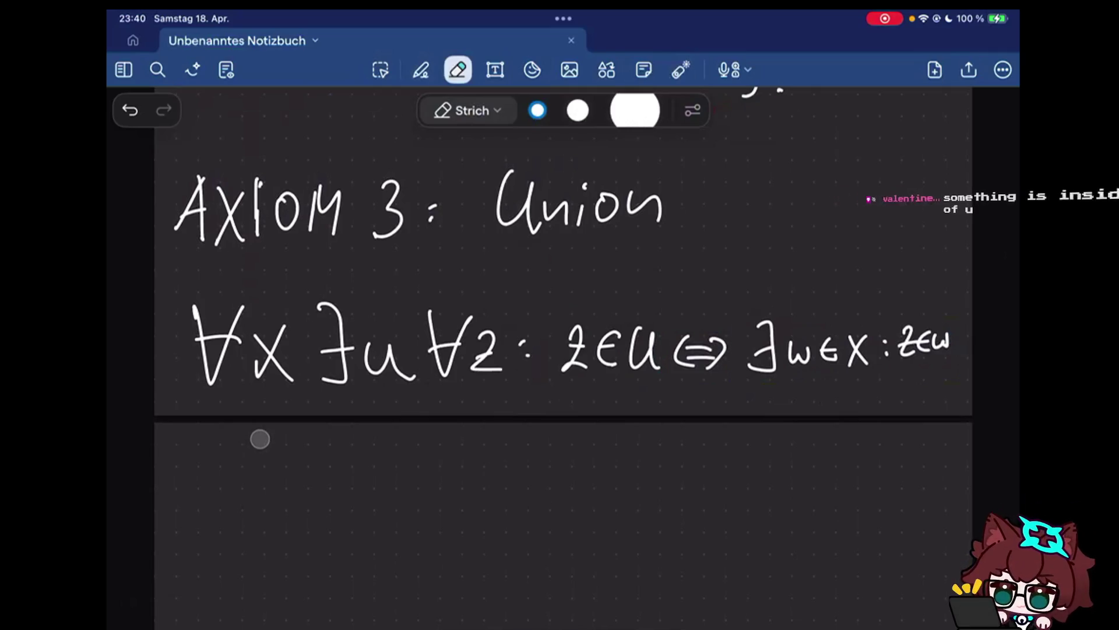
key(p)
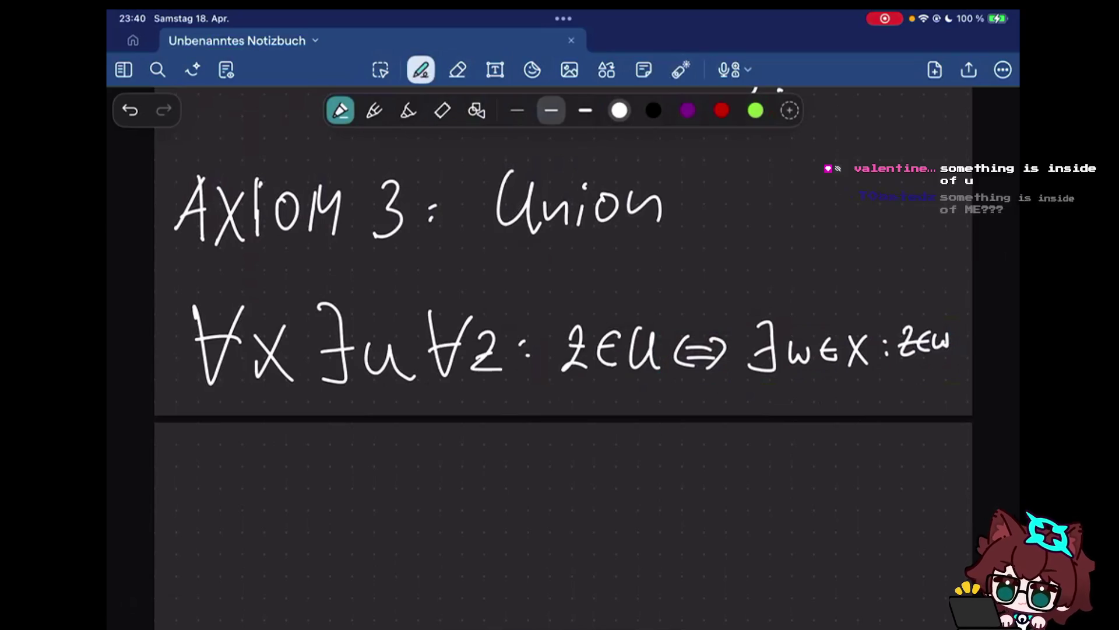
drag(460, 434, 478, 429)
key(e)
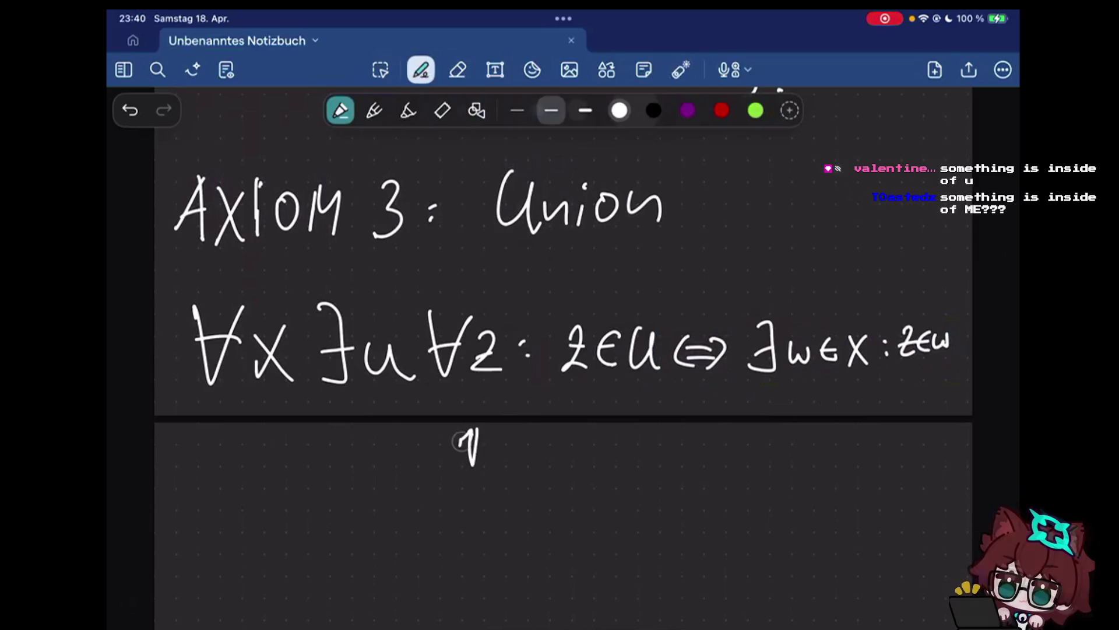
click(475, 433)
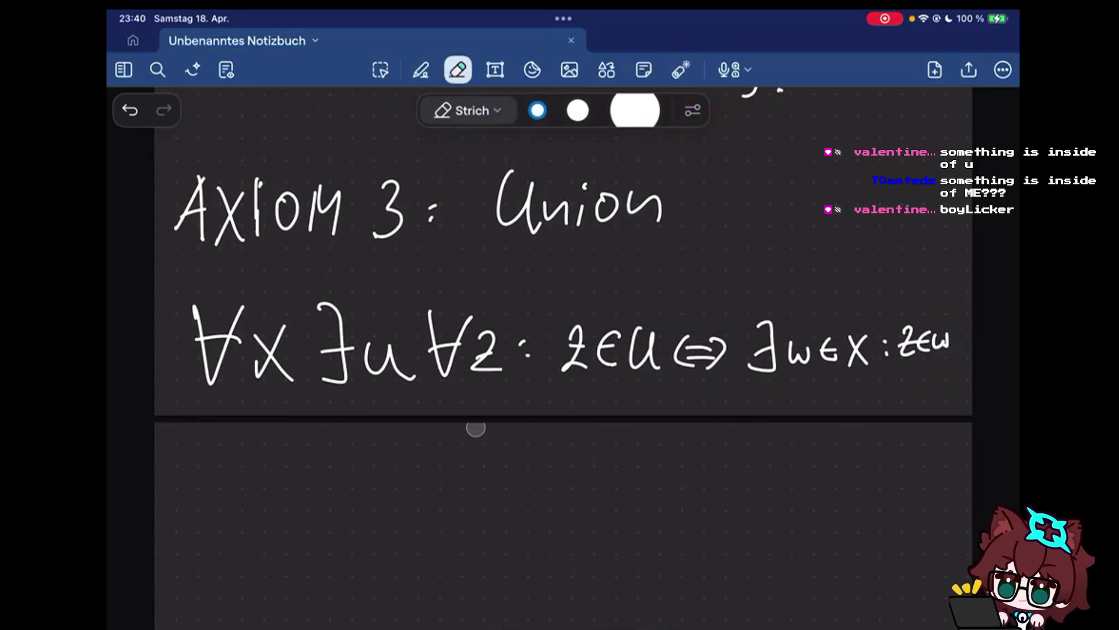
key(p)
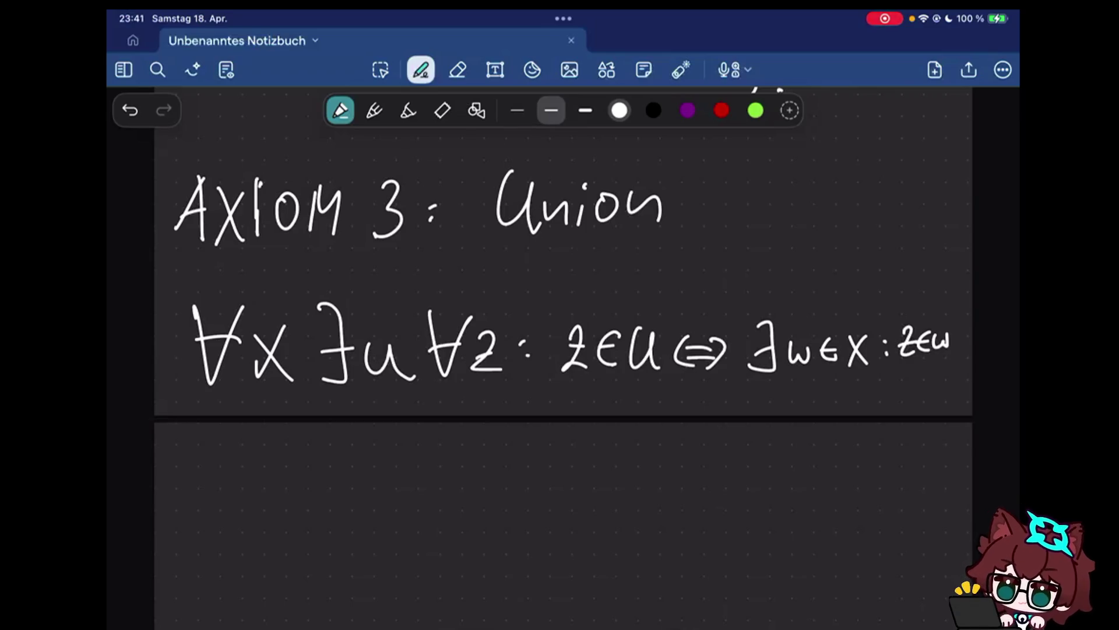
scroll(564, 350, down, 4)
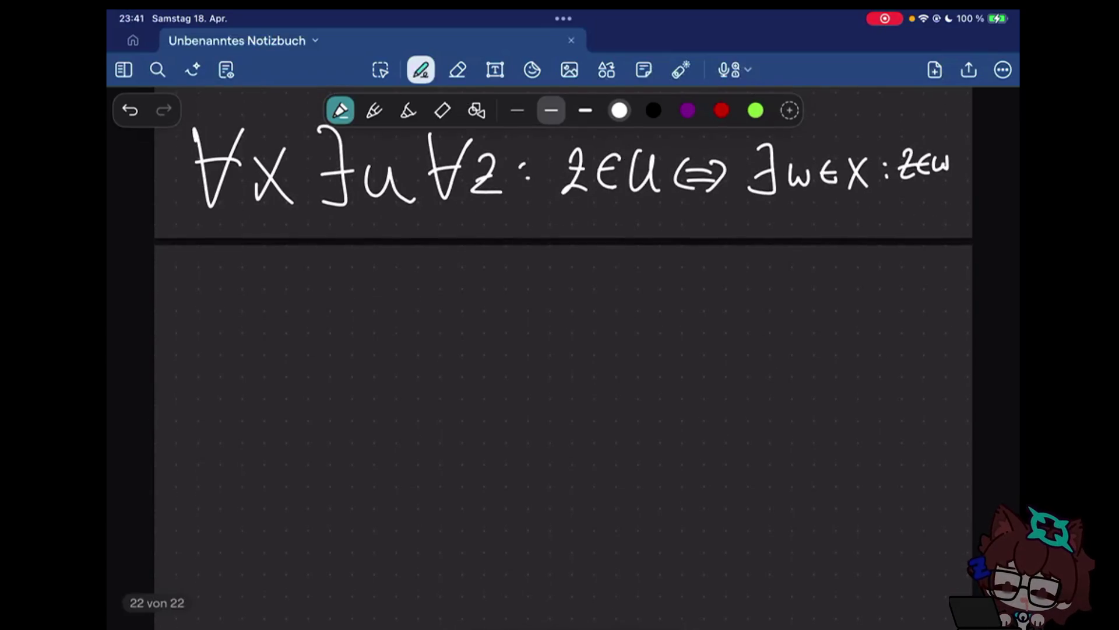
Handwrite x = {a, b, c} on the new page, redoing a false start on the brace
drag(229, 296, 228, 416)
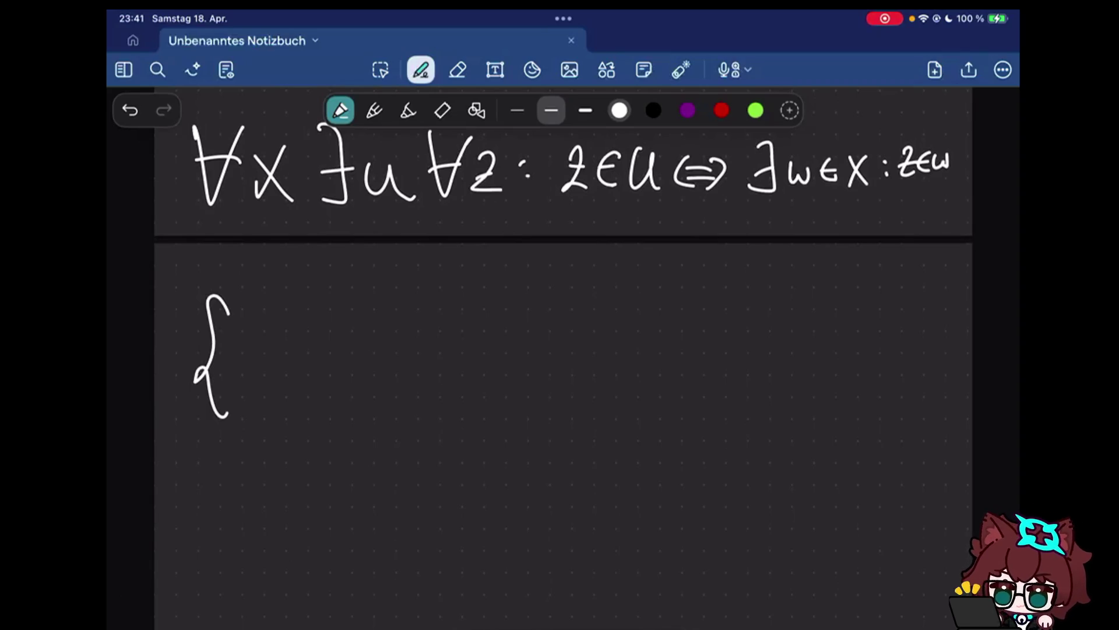
drag(243, 342, 264, 392)
drag(276, 337, 243, 396)
drag(294, 389, 291, 411)
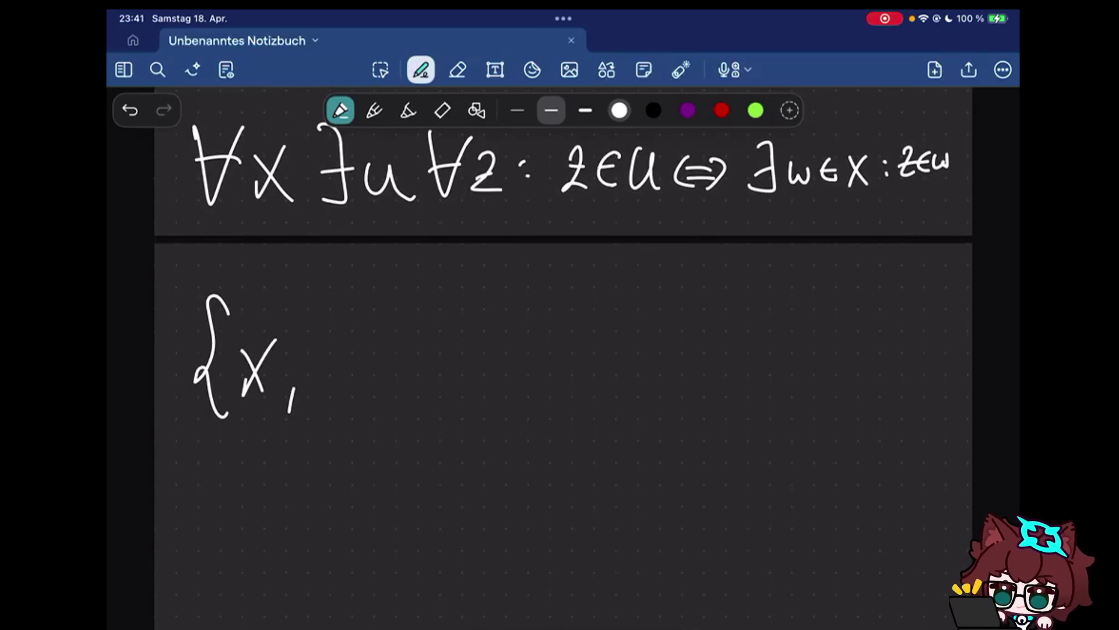
drag(210, 306, 289, 402)
mouse_move(225, 333)
mouse_down()
mouse_move(204, 400)
mouse_move(231, 400)
mouse_up()
drag(249, 365, 285, 362)
drag(250, 371, 287, 369)
drag(326, 308, 313, 417)
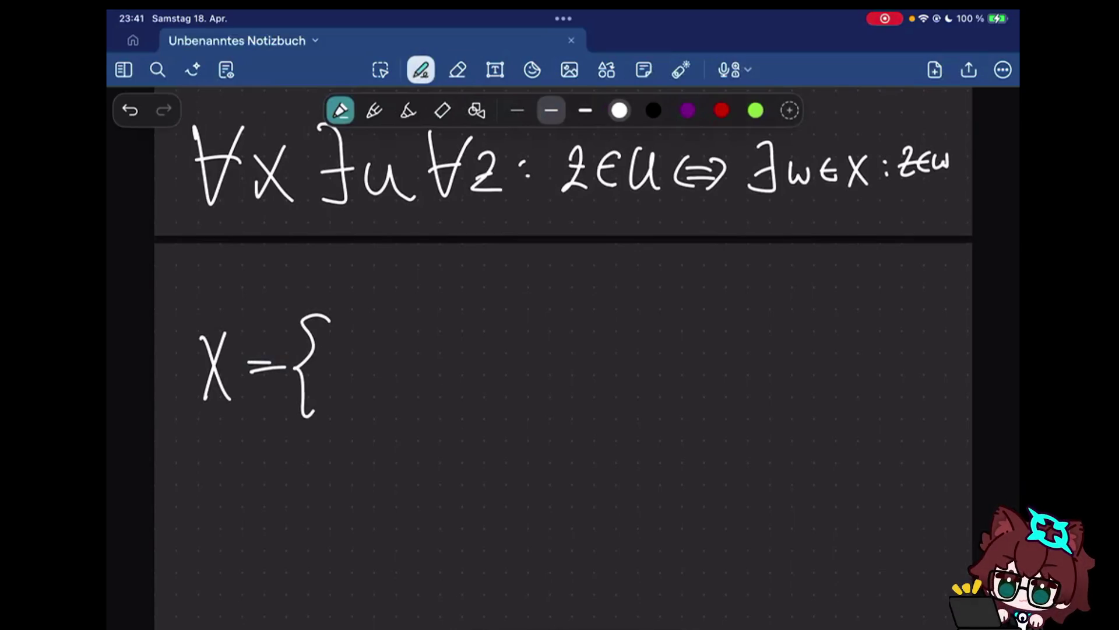
drag(360, 359, 363, 391)
drag(383, 386, 381, 395)
drag(411, 328, 404, 386)
drag(447, 378, 444, 404)
drag(500, 358, 502, 385)
mouse_move(528, 309)
mouse_down()
mouse_move(543, 322)
mouse_move(520, 405)
mouse_up()
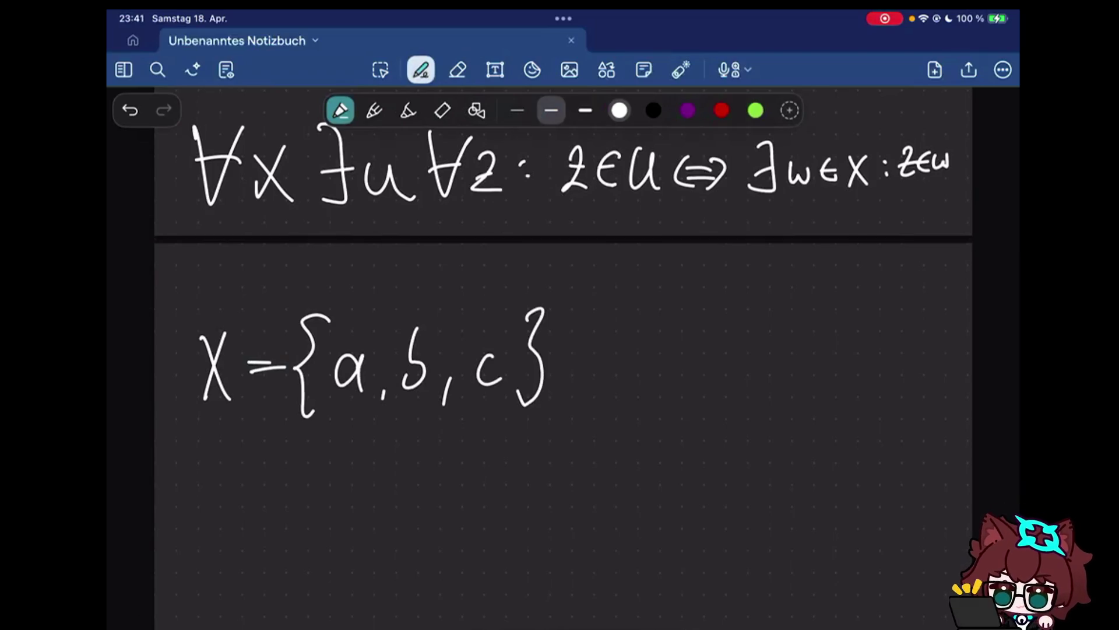
Write a = with elements α, b, γ and an arrow pointing up to a, dropping the small braces
drag(250, 520, 256, 558)
drag(271, 535, 291, 536)
drag(271, 542, 292, 542)
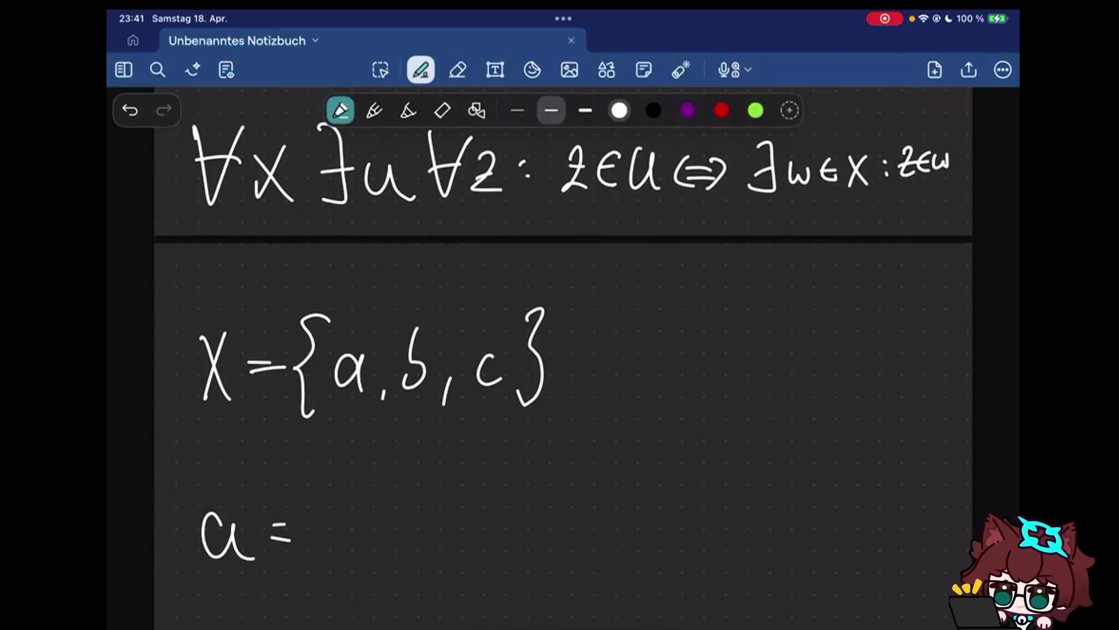
mouse_move(354, 483)
mouse_down()
mouse_move(329, 533)
mouse_move(355, 579)
mouse_up()
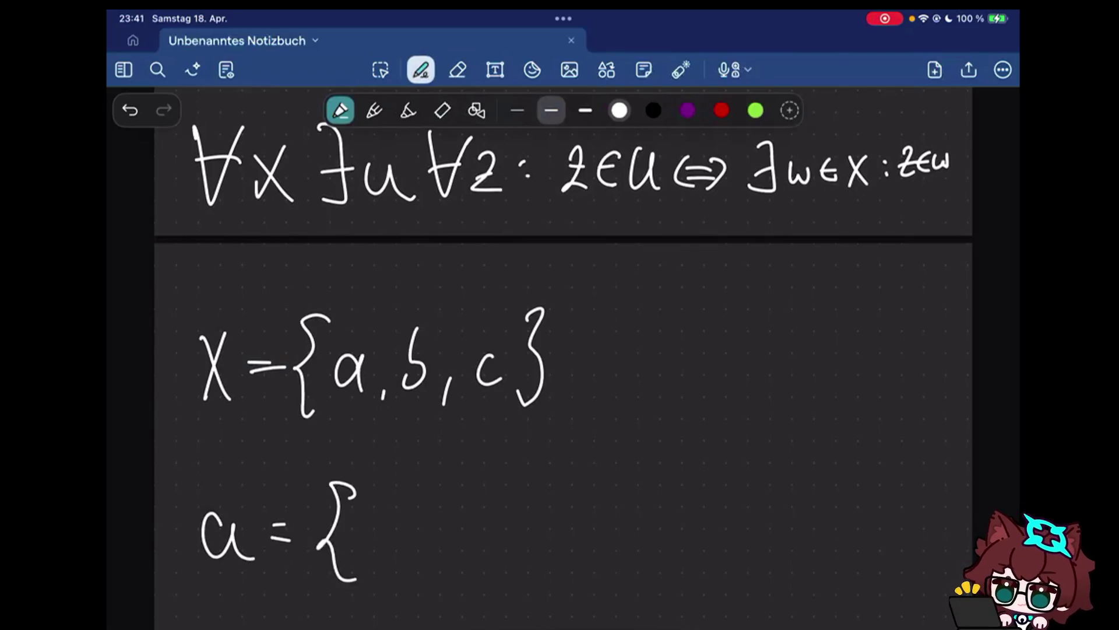
scroll(563, 350, down, 2)
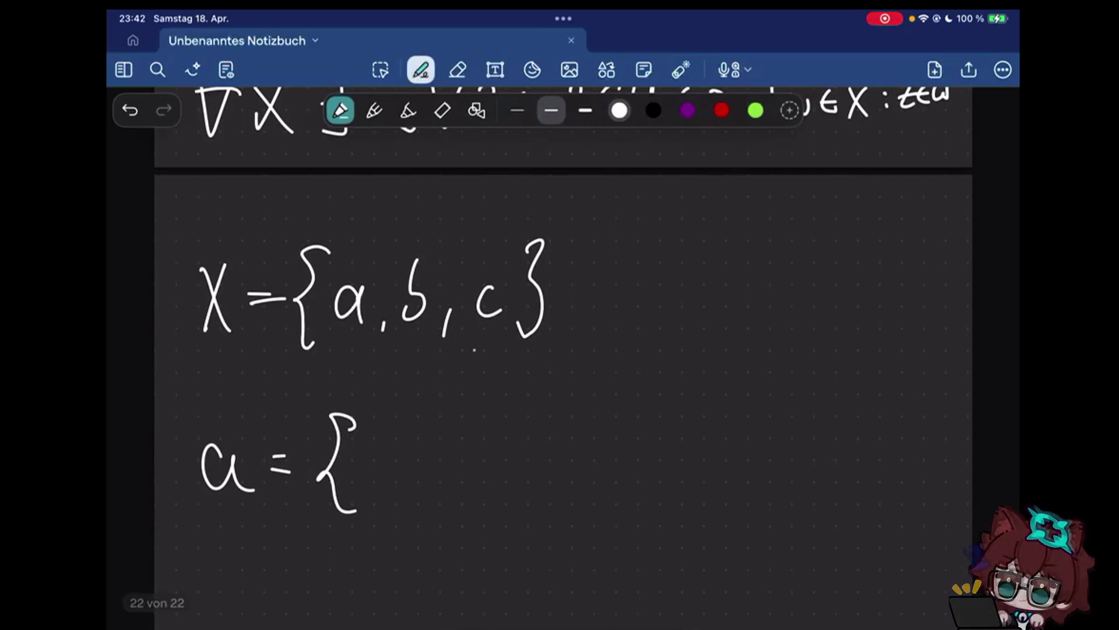
drag(416, 454, 419, 493)
drag(427, 486, 426, 506)
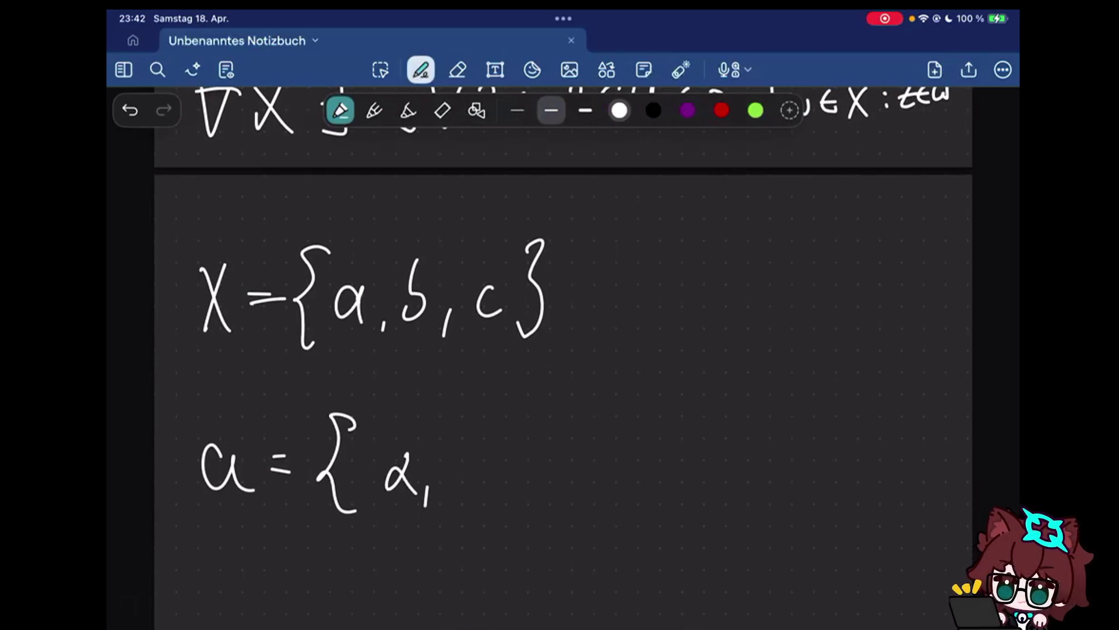
mouse_move(443, 445)
mouse_down()
mouse_move(446, 487)
mouse_move(474, 492)
mouse_up()
drag(487, 465, 495, 506)
drag(385, 447, 380, 501)
drag(515, 442, 516, 496)
click(457, 69)
drag(377, 451, 379, 495)
drag(521, 450, 523, 490)
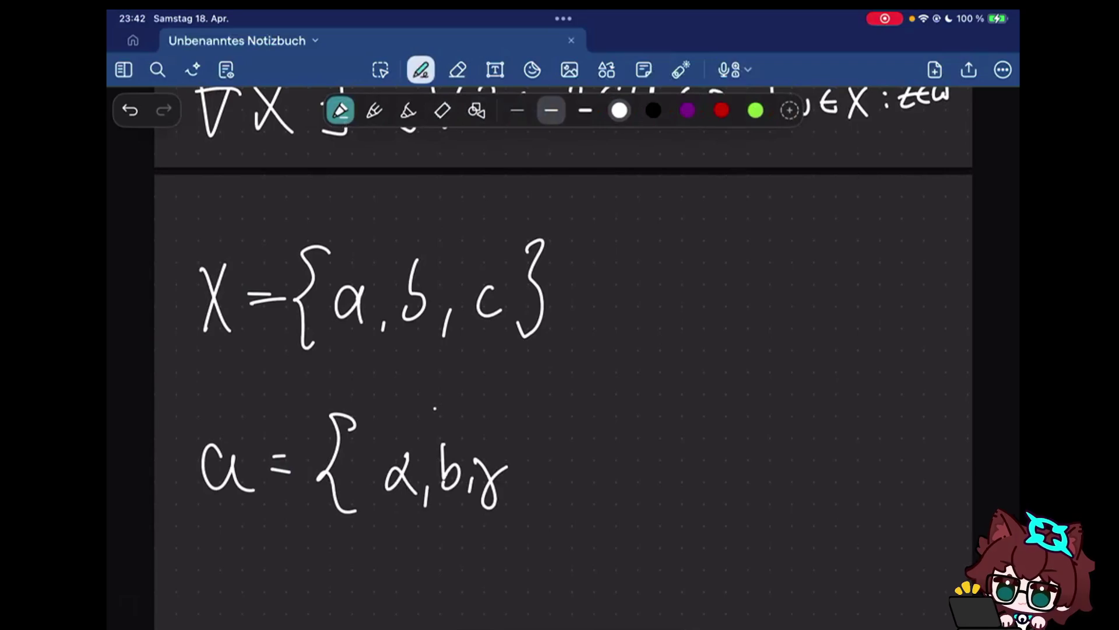
drag(376, 347, 414, 396)
drag(426, 420, 452, 420)
drag(377, 346, 401, 354)
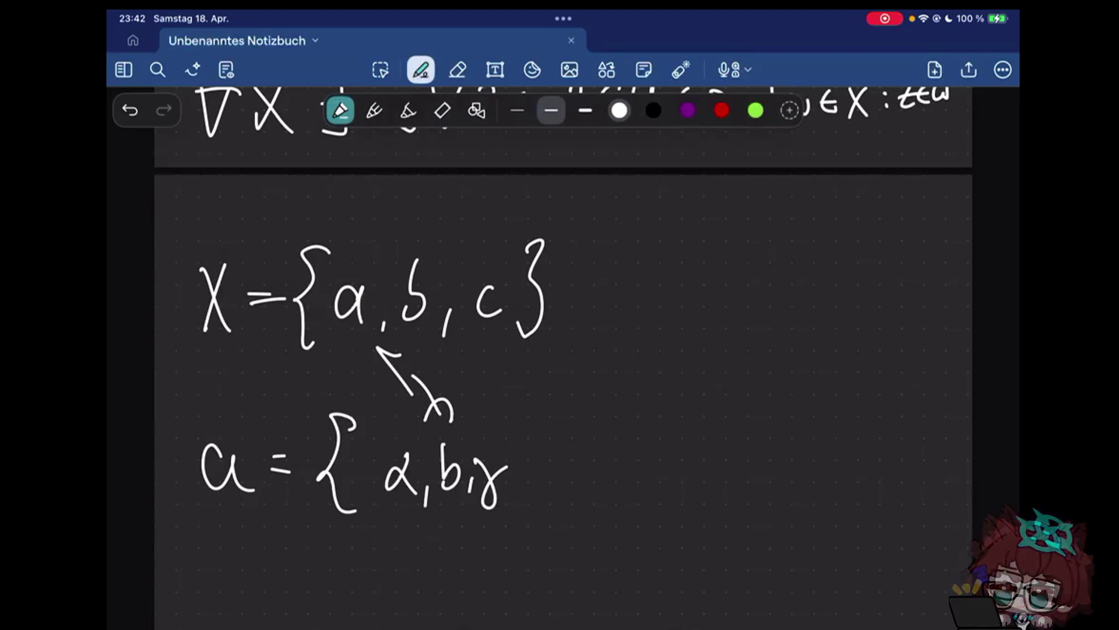
Wipe the whole example off the page and write ⋃x := in its place
click(458, 69)
mouse_move(350, 394)
mouse_down()
mouse_move(259, 332)
mouse_move(402, 415)
mouse_up()
click(421, 69)
mouse_move(199, 232)
mouse_down()
mouse_move(245, 341)
mouse_move(258, 226)
mouse_up()
click(129, 109)
mouse_move(187, 236)
mouse_down()
mouse_move(211, 322)
mouse_move(243, 237)
mouse_move(262, 299)
mouse_up()
drag(257, 260, 281, 304)
click(309, 260)
drag(326, 259, 356, 257)
mouse_move(326, 273)
mouse_down()
mouse_move(358, 270)
mouse_move(425, 301)
mouse_up()
Finish the line as ⋃x := u. and add the redefine note beside it
click(451, 288)
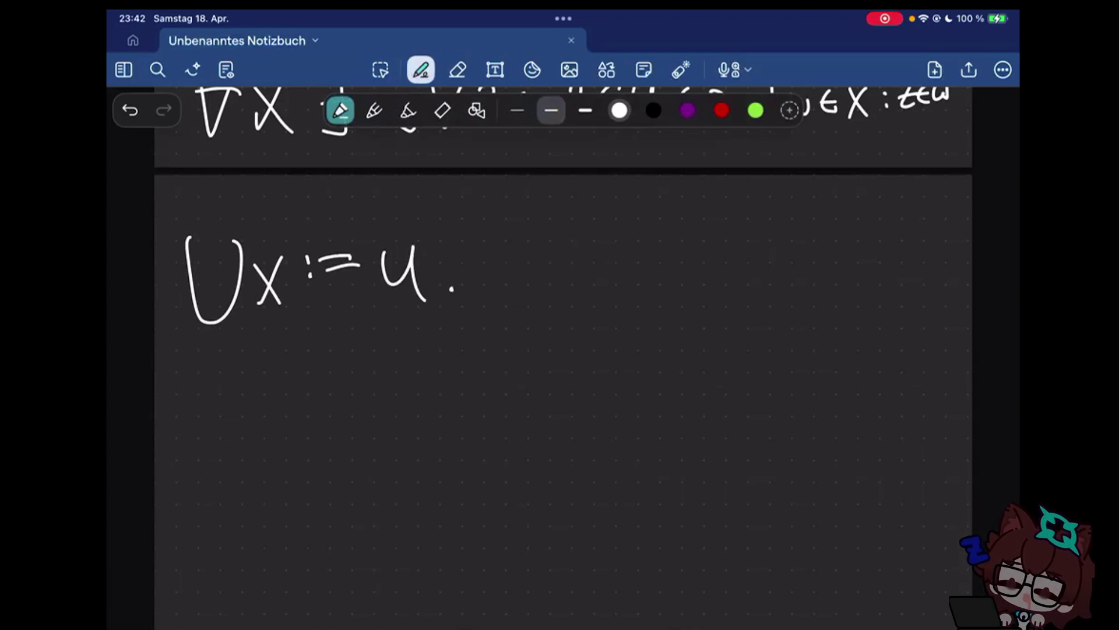
key(ctrl+z)
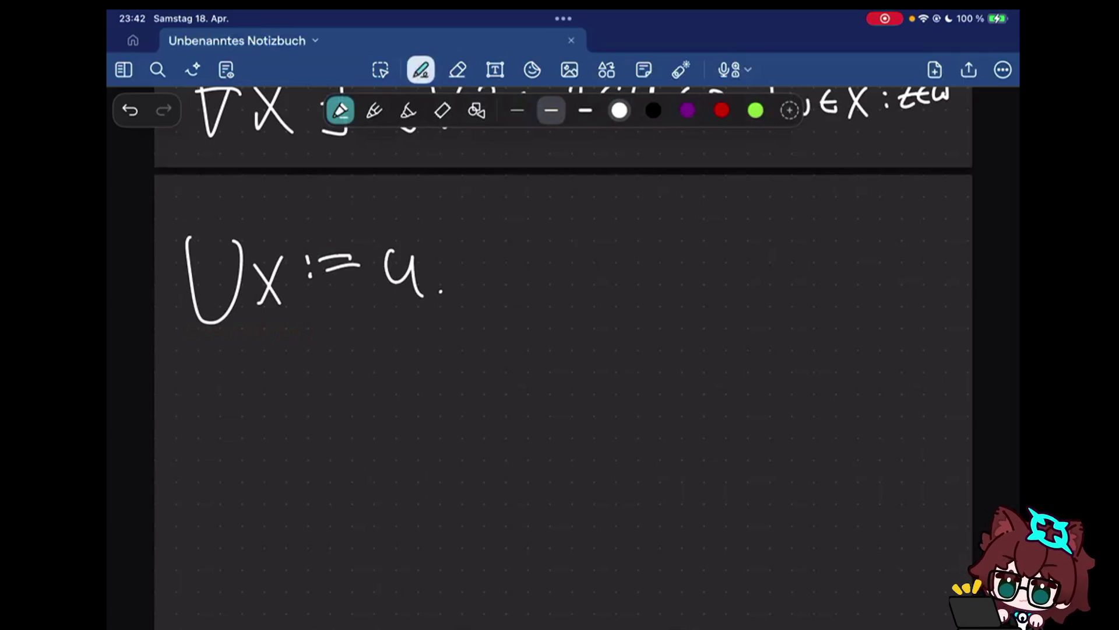
drag(519, 258, 530, 256)
click(458, 69)
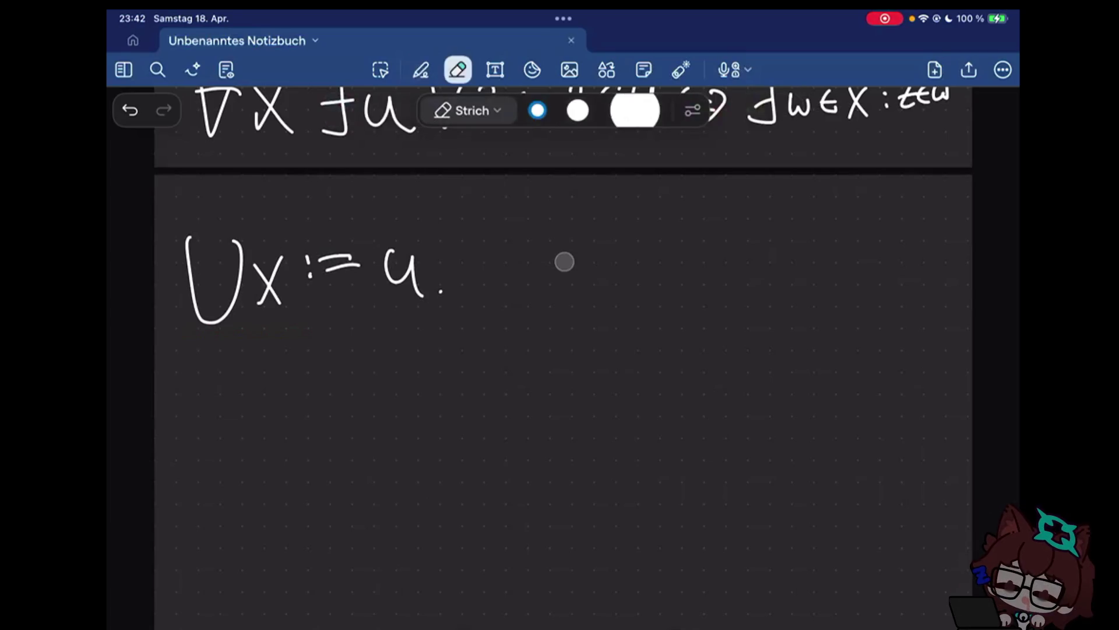
click(421, 70)
drag(518, 256, 690, 283)
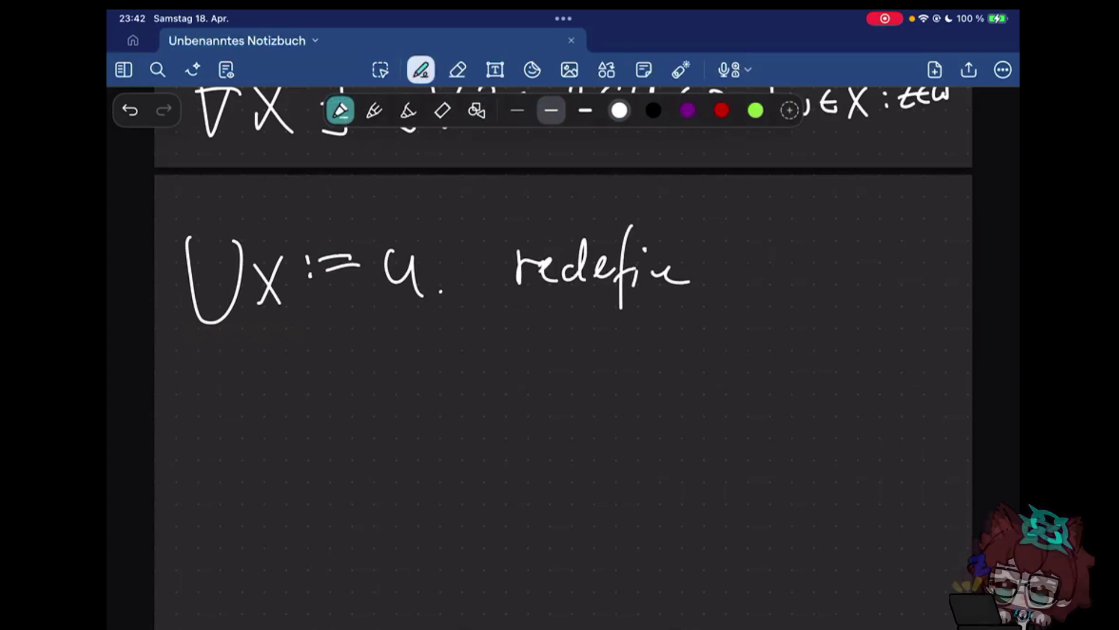
Write x ∪ y := ⋃{x, y}. below the note
drag(512, 341, 535, 385)
mouse_move(545, 353)
mouse_down()
mouse_move(567, 355)
mouse_move(600, 392)
mouse_up()
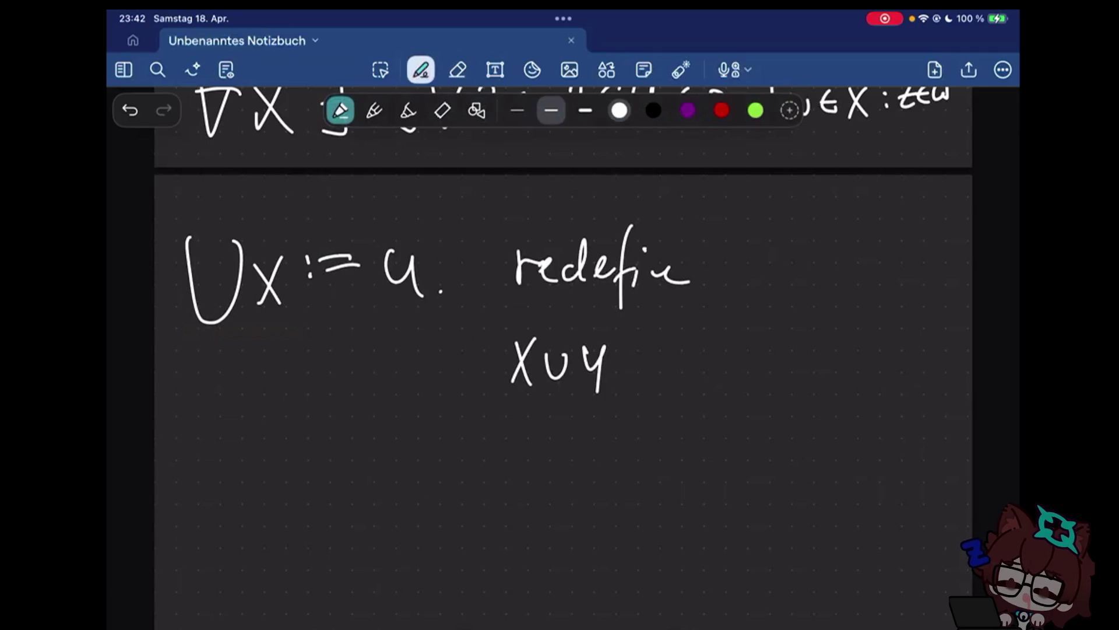
drag(609, 348, 593, 398)
drag(633, 351, 654, 349)
mouse_move(634, 361)
mouse_down()
mouse_move(715, 327)
mouse_move(727, 363)
mouse_move(749, 377)
mouse_move(780, 376)
mouse_up()
mouse_move(788, 361)
mouse_down()
mouse_move(786, 374)
mouse_move(817, 390)
mouse_up()
drag(826, 323, 829, 381)
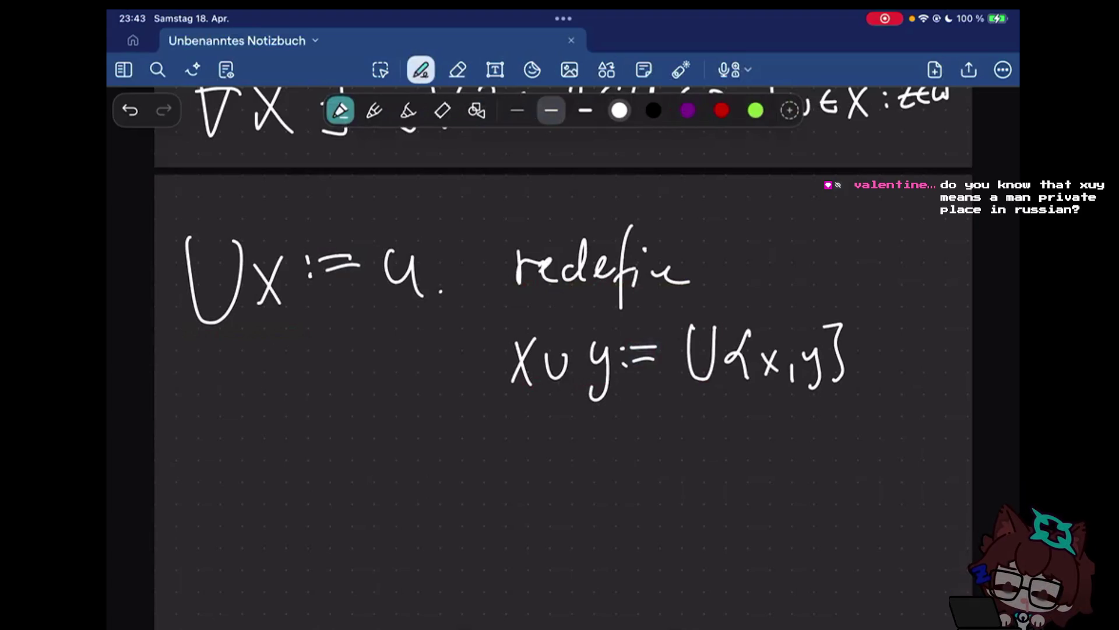
click(865, 387)
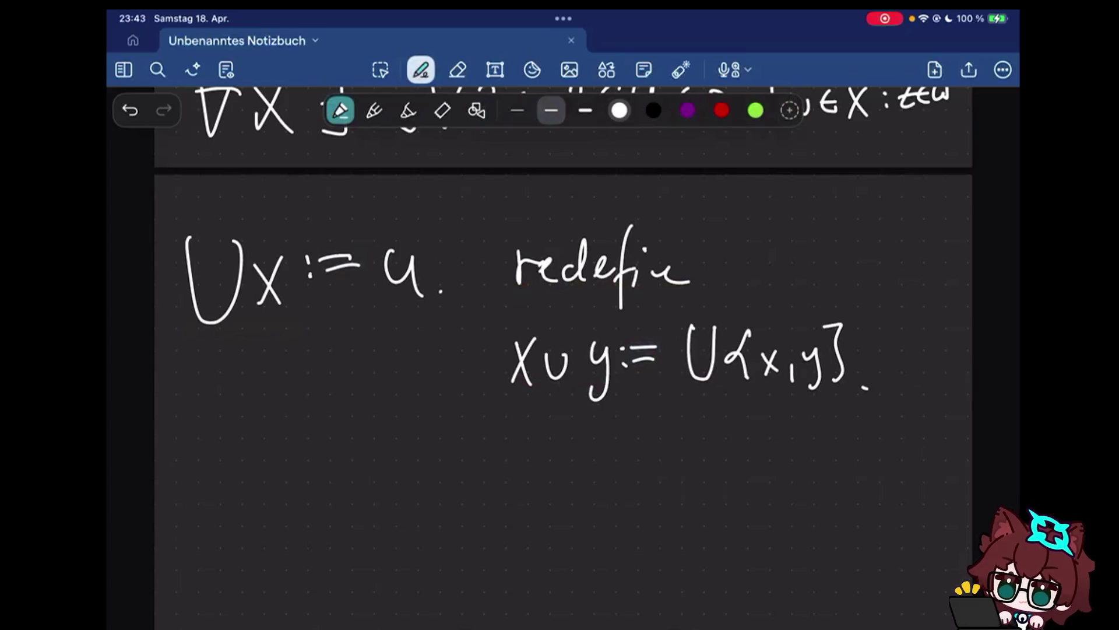
scroll(563, 350, up, 1)
scroll(563, 349, up, 3)
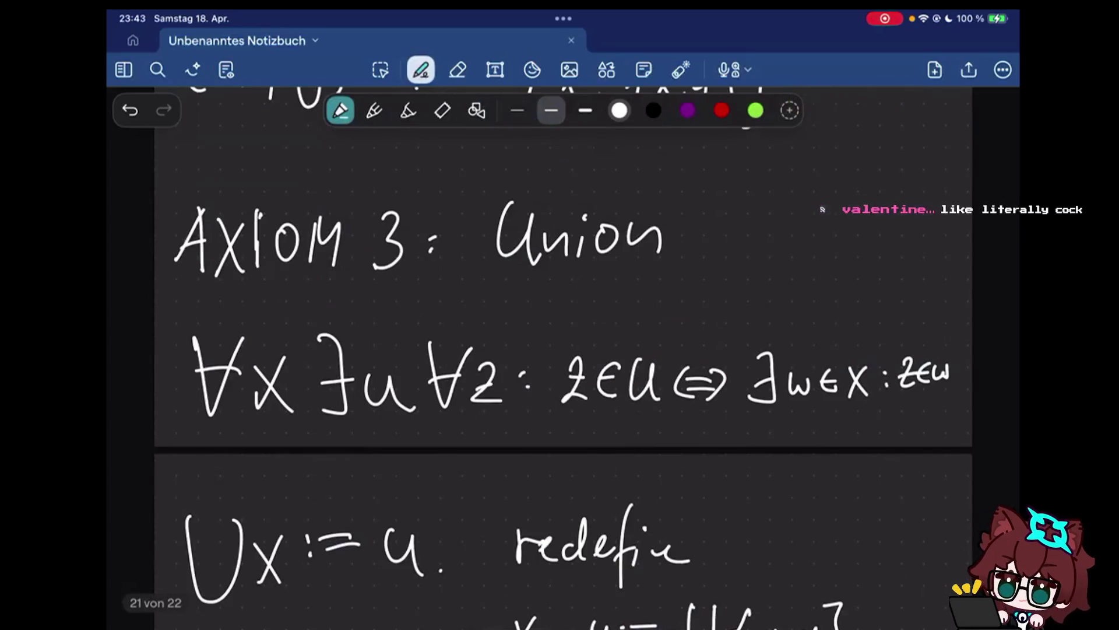
scroll(564, 350, up, 5)
scroll(563, 349, up, 3)
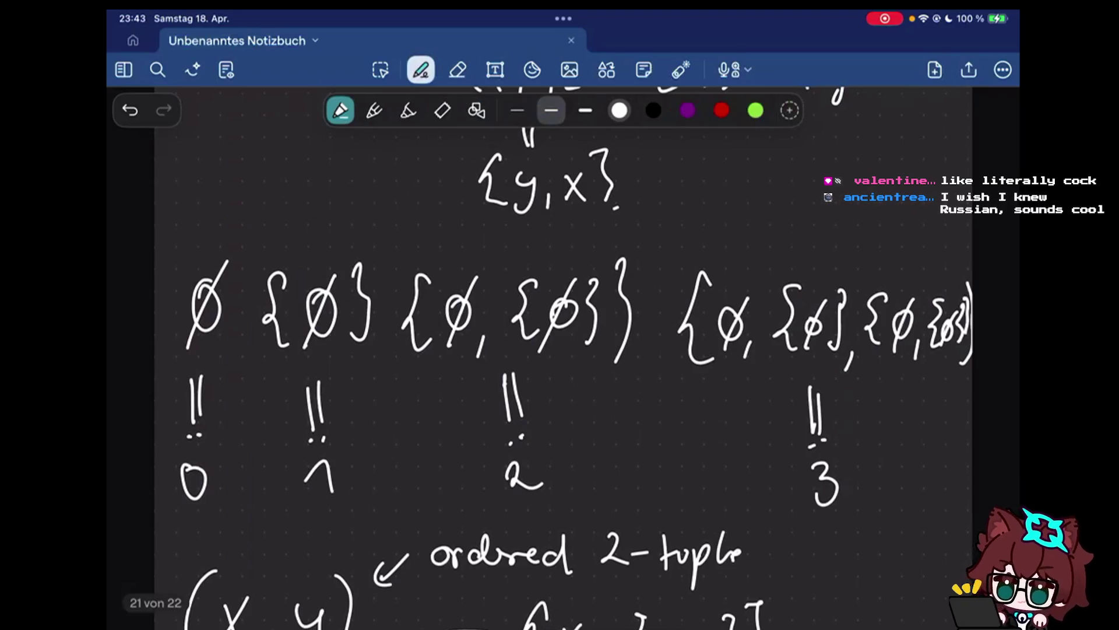
click(680, 71)
drag(225, 264, 187, 357)
mouse_move(280, 289)
mouse_down()
mouse_move(595, 354)
mouse_move(394, 280)
mouse_up()
drag(691, 262, 683, 367)
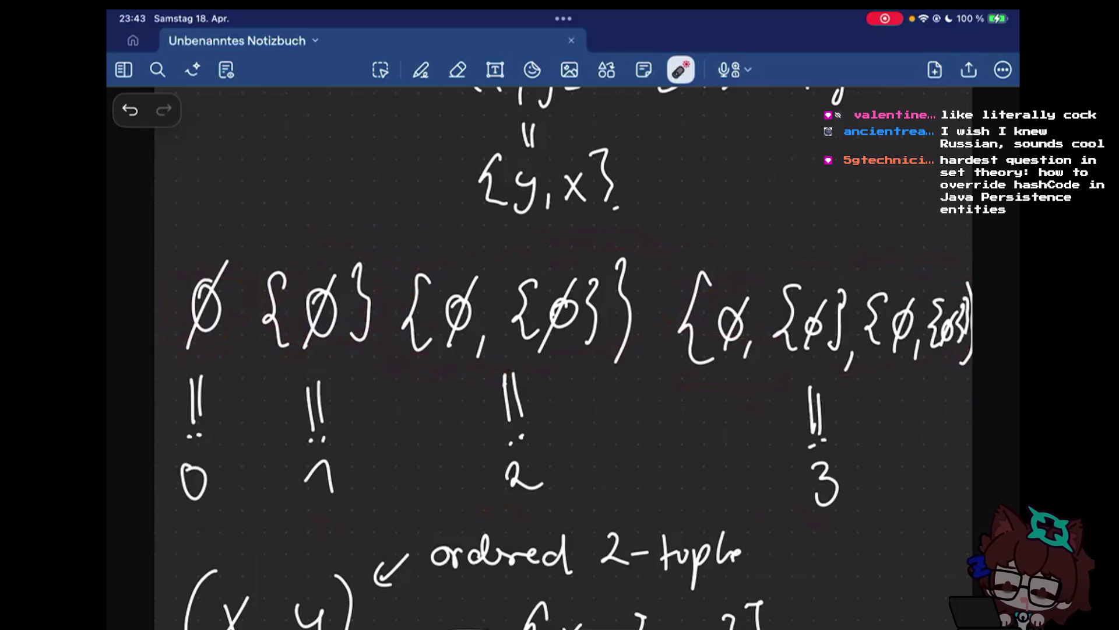
click(900, 559)
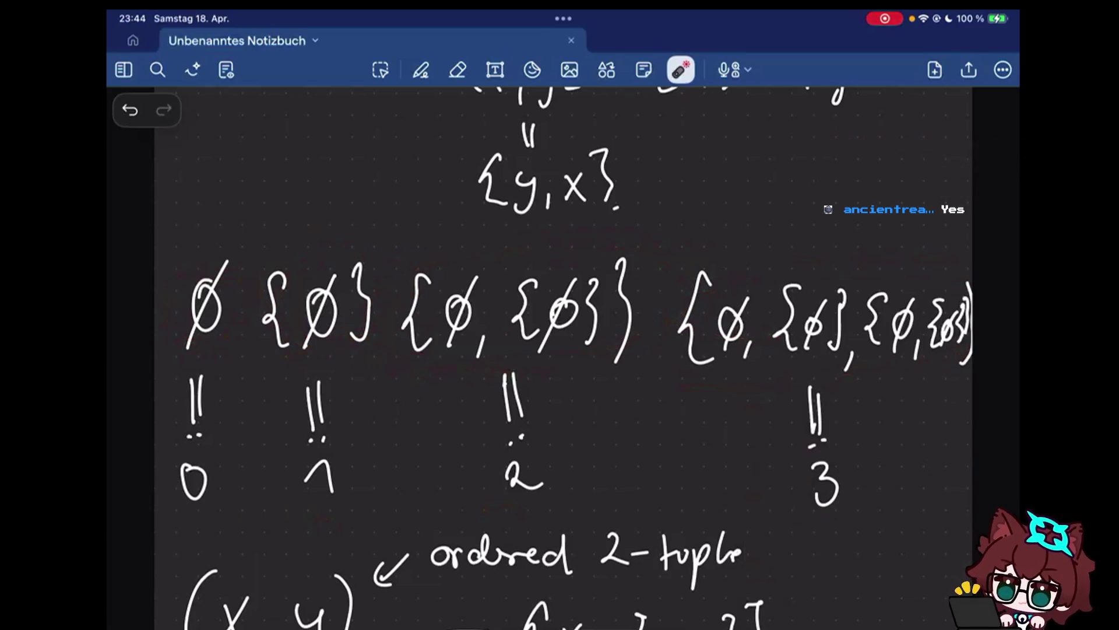
scroll(560, 349, down, 10)
scroll(560, 350, up, 3)
click(421, 71)
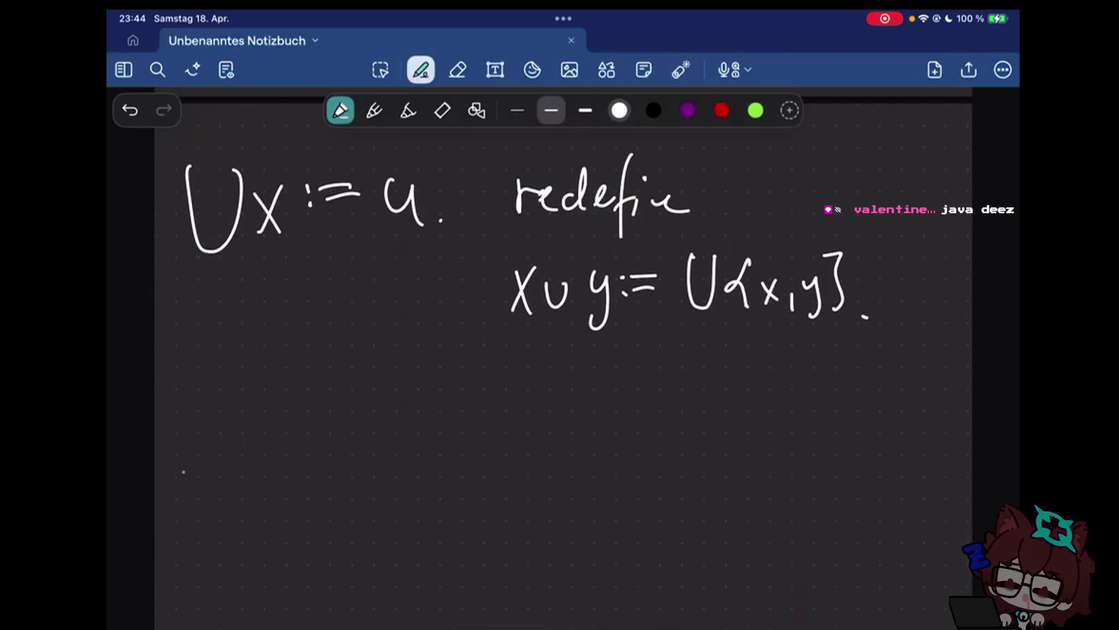
click(229, 413)
click(229, 425)
drag(194, 399, 267, 419)
Write 0 := ∅ and below it 1 := {∅}
drag(237, 427, 269, 428)
drag(311, 397, 310, 400)
drag(332, 385, 280, 459)
drag(173, 531, 192, 560)
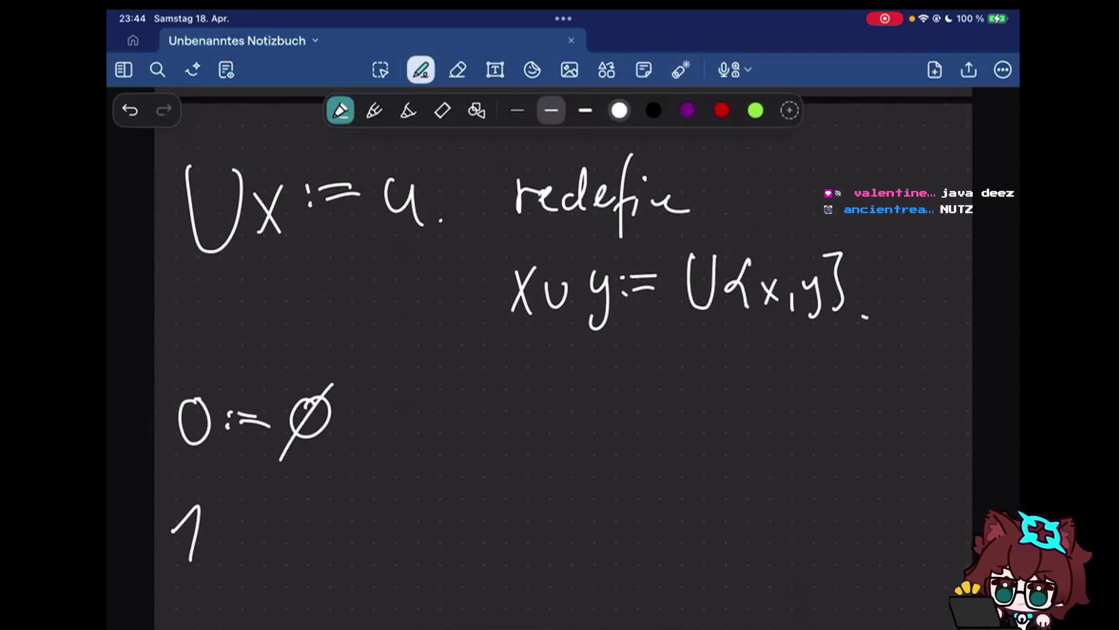
click(225, 523)
click(225, 534)
drag(242, 523, 262, 531)
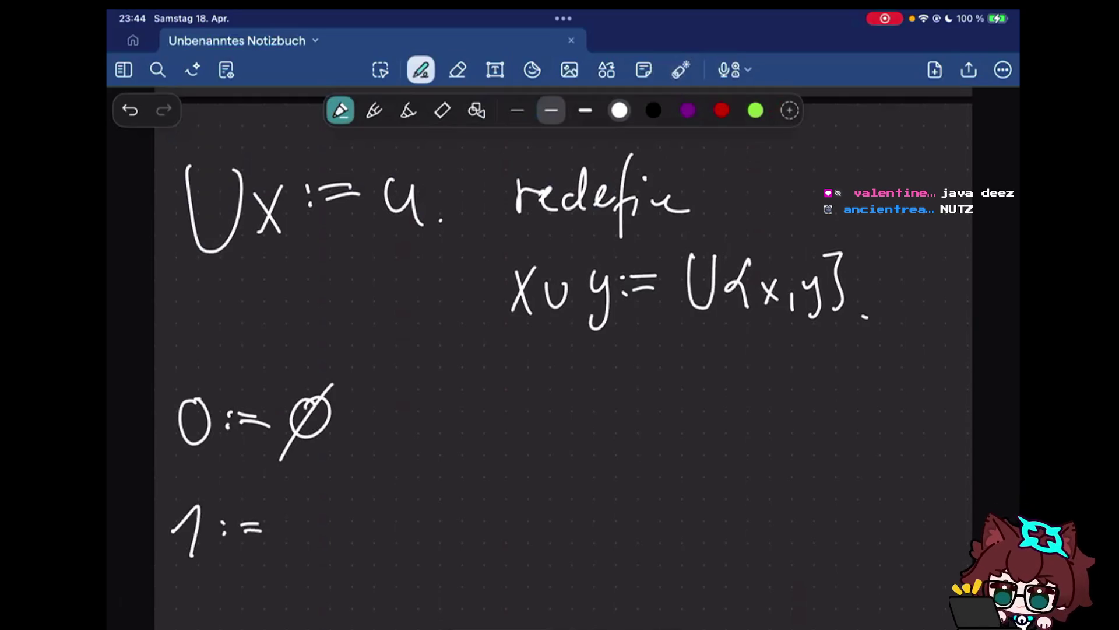
mouse_move(317, 490)
mouse_down()
mouse_move(314, 556)
mouse_move(339, 502)
mouse_up()
drag(357, 495, 325, 554)
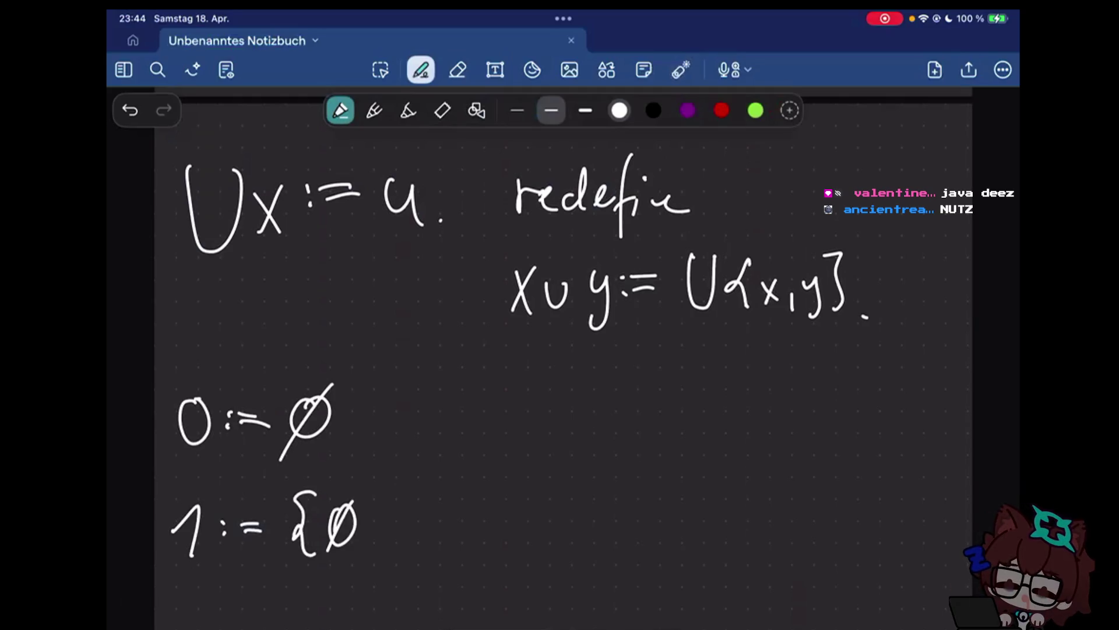
drag(366, 488, 367, 562)
scroll(560, 350, down, 2)
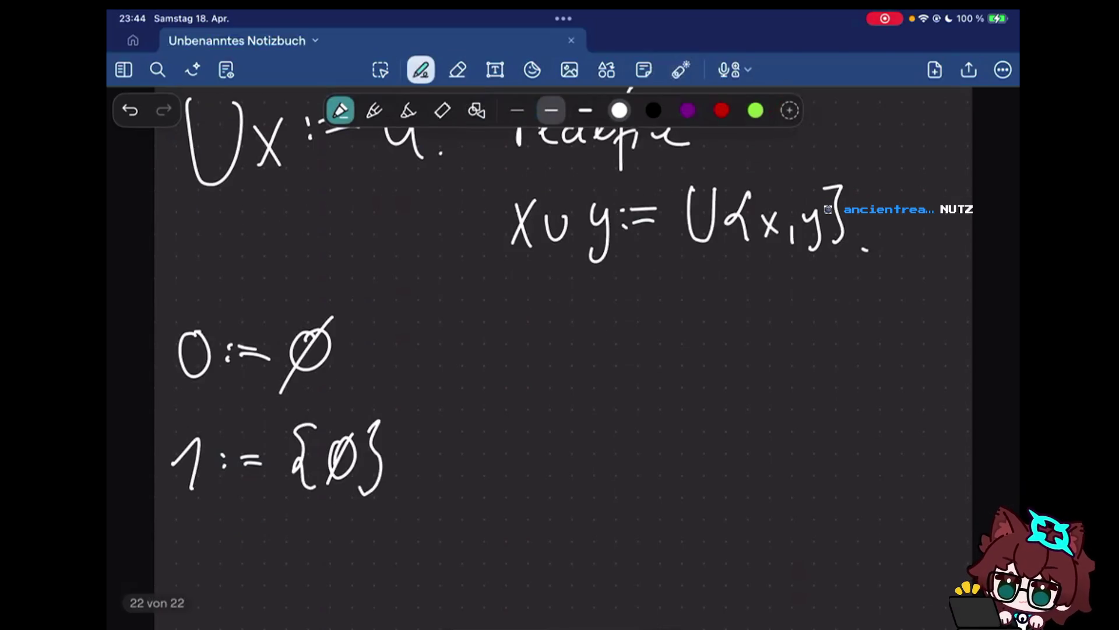
Start the word "ind" to the right of 0 := ∅, rewriting its first letters
drag(487, 341, 489, 371)
drag(514, 347, 489, 372)
click(458, 70)
click(421, 69)
mouse_move(500, 348)
mouse_down()
mouse_move(501, 370)
mouse_move(543, 375)
mouse_up()
click(488, 333)
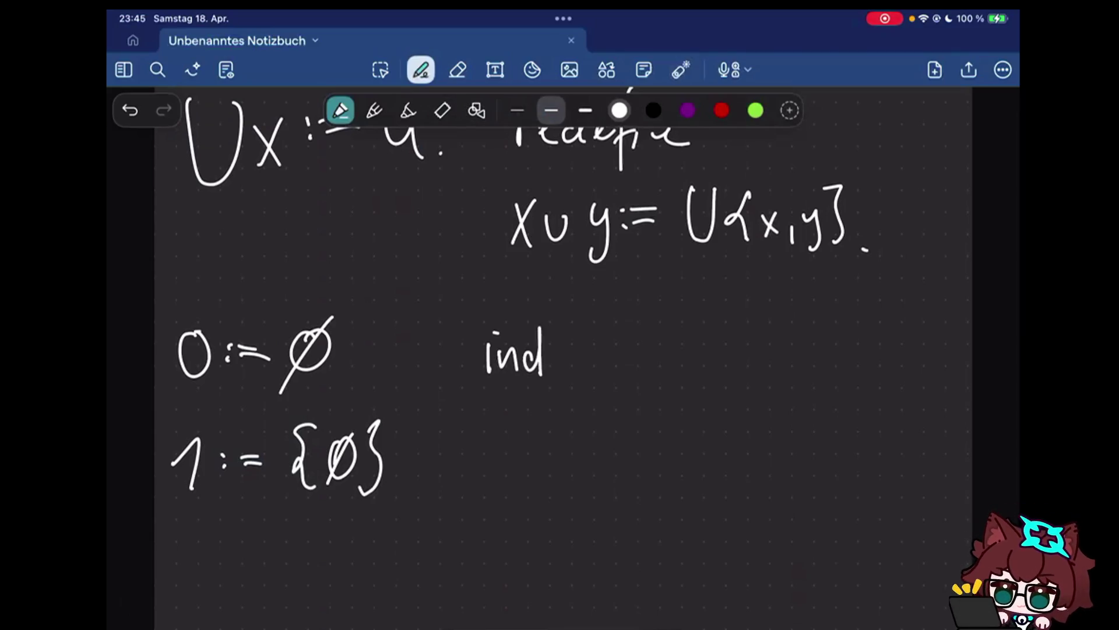
Erase "ind" and write succ(x) : in its place
click(457, 70)
drag(489, 354, 540, 330)
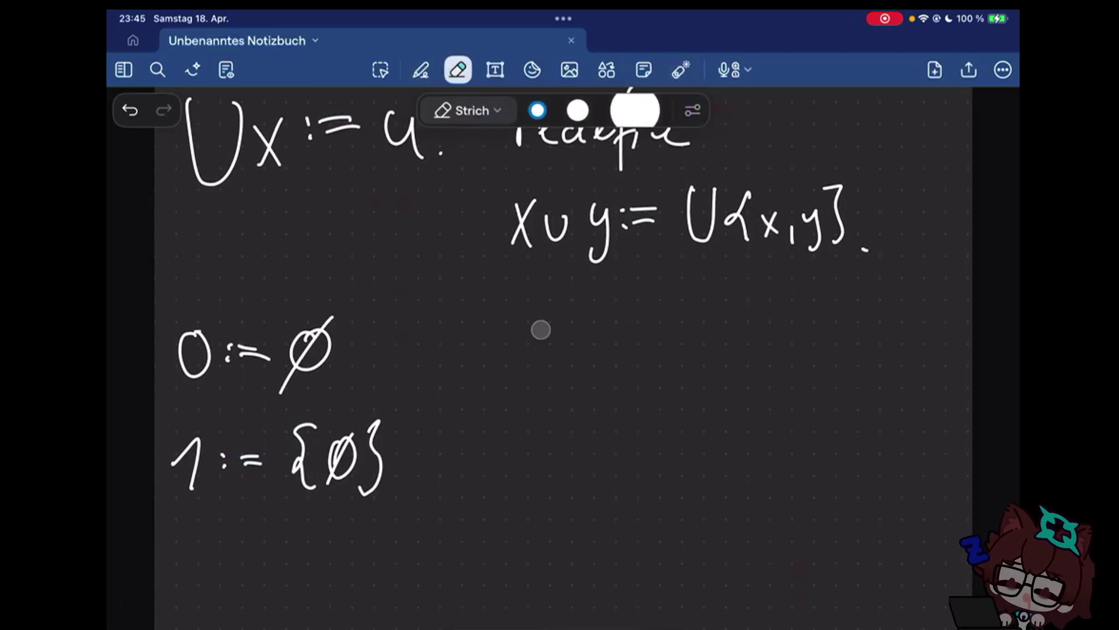
click(421, 69)
drag(489, 337, 598, 372)
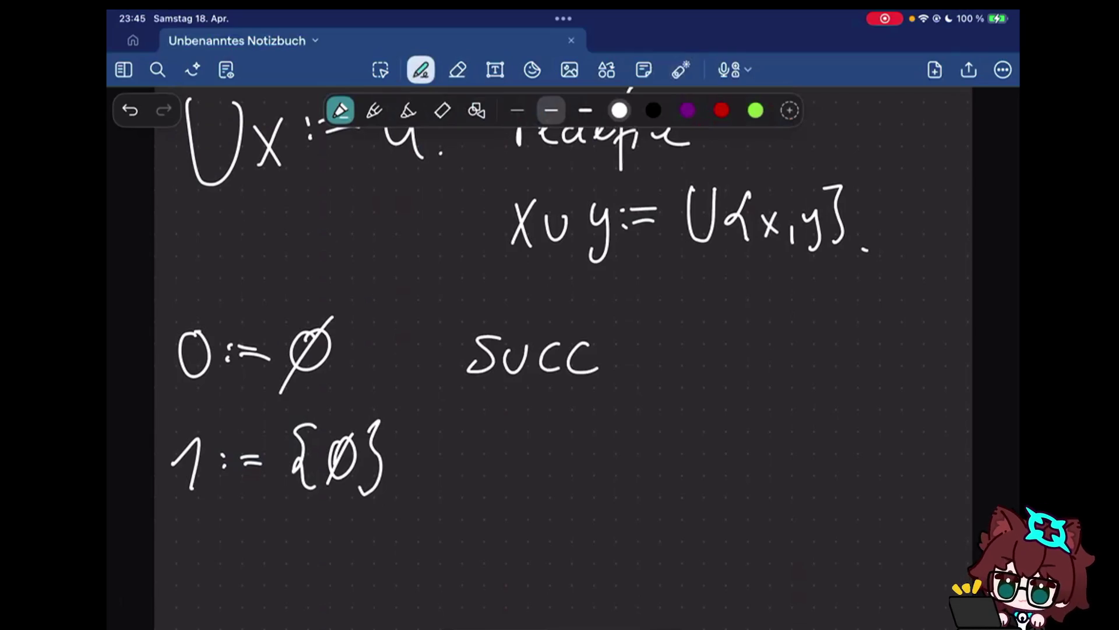
drag(622, 326, 617, 378)
mouse_move(630, 341)
mouse_down()
mouse_move(655, 374)
mouse_move(632, 376)
mouse_up()
drag(661, 320, 665, 377)
click(700, 344)
click(700, 358)
click(718, 345)
Complete the definition succ(x) := x ∪ {x}, fixing a mistaken parenthesis into a brace
drag(718, 345, 740, 343)
drag(719, 355, 801, 362)
drag(799, 325, 779, 362)
drag(823, 328, 848, 328)
drag(886, 298, 881, 357)
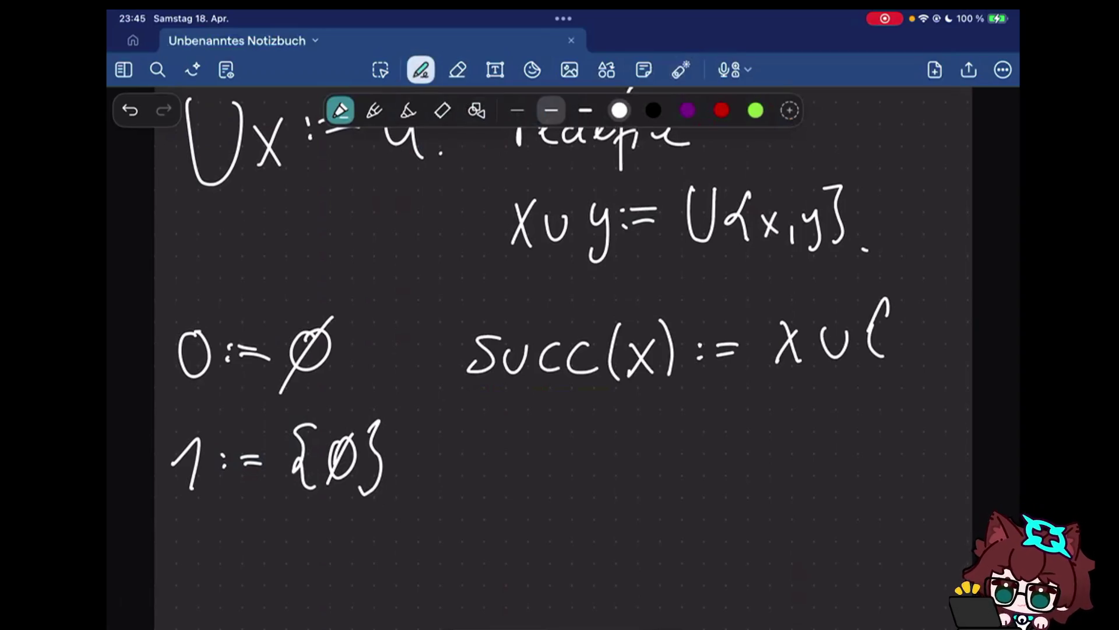
mouse_move(798, 338)
mouse_down()
mouse_move(874, 325)
mouse_move(778, 349)
mouse_move(784, 359)
mouse_up()
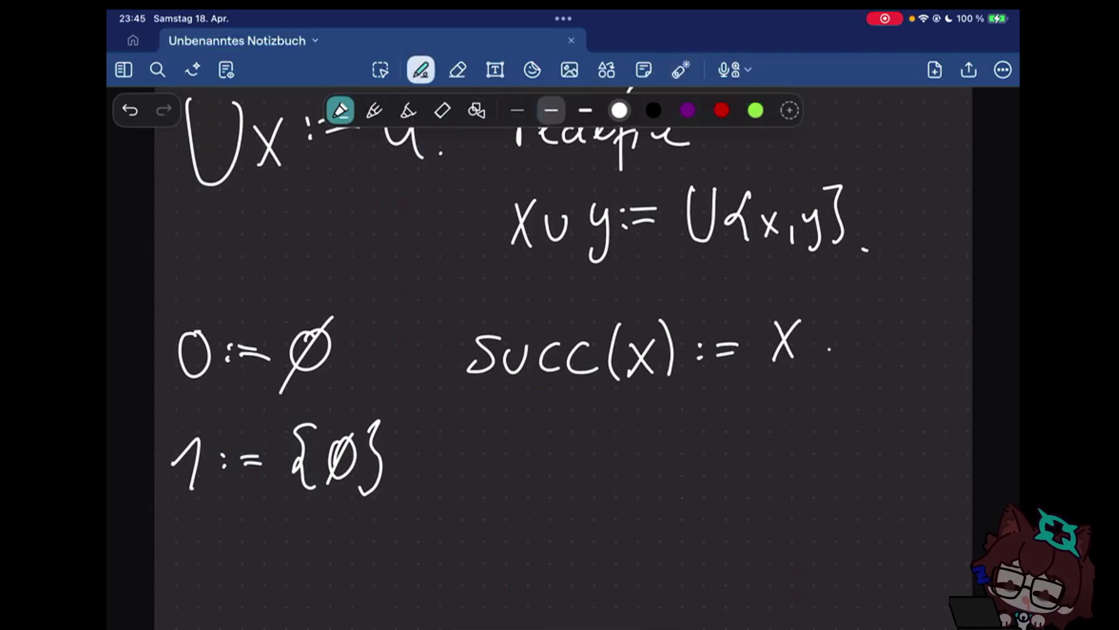
drag(823, 327, 848, 329)
drag(889, 297, 884, 357)
mouse_move(909, 323)
mouse_down()
mouse_move(900, 348)
mouse_move(913, 348)
mouse_up()
drag(921, 304, 932, 373)
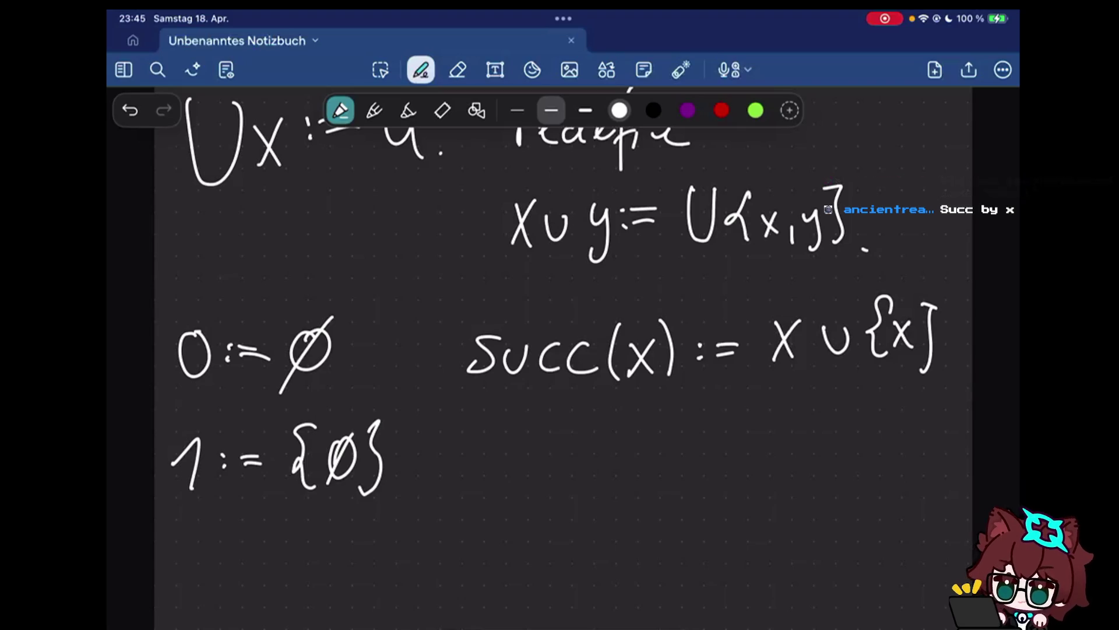
Write succ(0) = ∅ ∪ {∅} on the line below
drag(486, 432, 463, 463)
drag(496, 437, 525, 464)
drag(565, 450, 546, 471)
mouse_move(599, 422)
mouse_down()
mouse_move(595, 479)
mouse_move(627, 445)
mouse_move(605, 430)
mouse_move(634, 476)
mouse_move(671, 446)
mouse_up()
drag(653, 457, 675, 455)
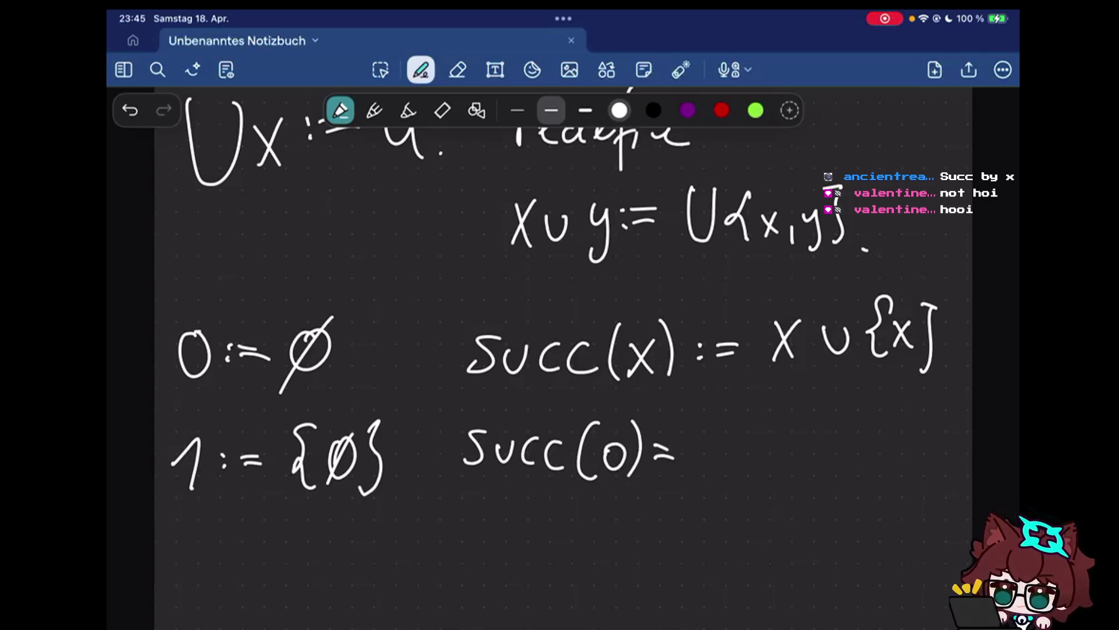
click(711, 457)
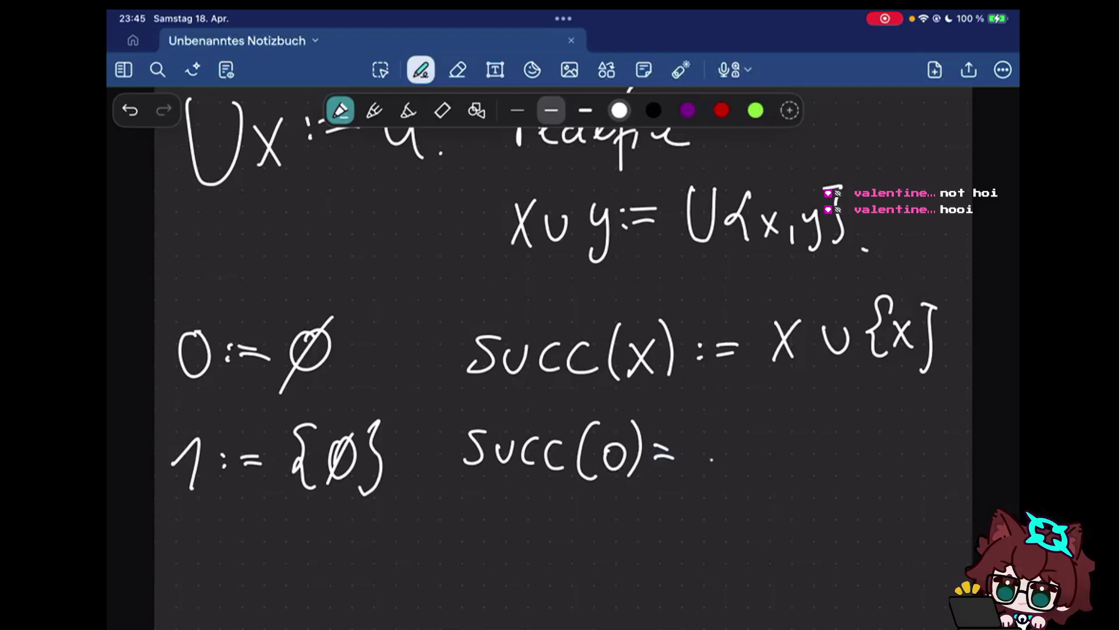
drag(724, 428, 714, 425)
drag(734, 420, 698, 481)
mouse_move(753, 435)
mouse_down()
mouse_move(770, 434)
mouse_move(806, 481)
mouse_move(835, 438)
mouse_move(816, 474)
mouse_up()
drag(845, 413, 846, 479)
Continue underneath with = {∅} = 1
drag(649, 523, 668, 521)
drag(648, 534, 668, 533)
drag(710, 500, 706, 555)
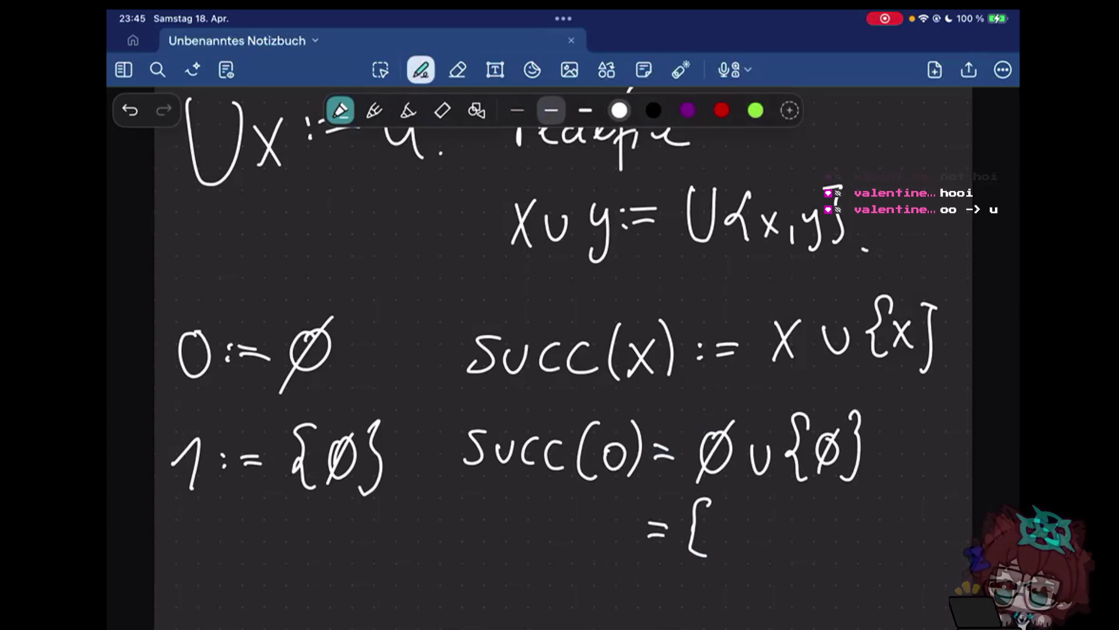
drag(747, 511, 723, 557)
mouse_move(760, 502)
mouse_down()
mouse_move(763, 558)
mouse_move(822, 527)
mouse_up()
drag(791, 541, 823, 540)
drag(849, 533, 865, 551)
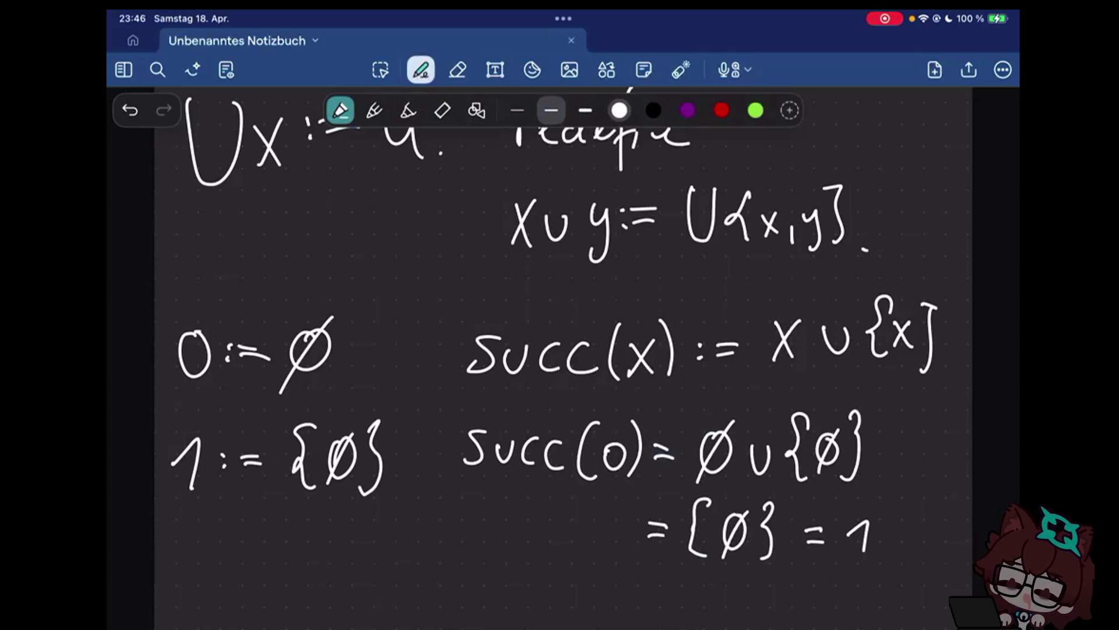
scroll(560, 350, down, 3)
scroll(560, 350, down, 1)
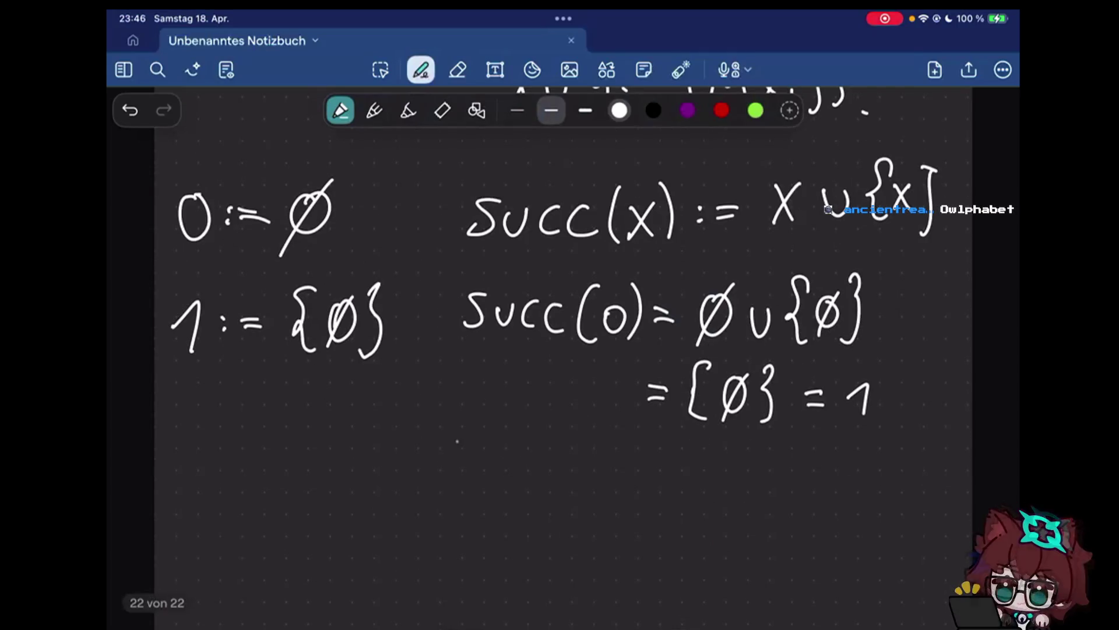
Write 2 := { below 1 := {∅}, erasing a botched empty-set symbol after the brace
drag(171, 409, 194, 448)
click(217, 420)
click(217, 442)
drag(238, 417, 266, 423)
drag(306, 396, 302, 451)
click(330, 416)
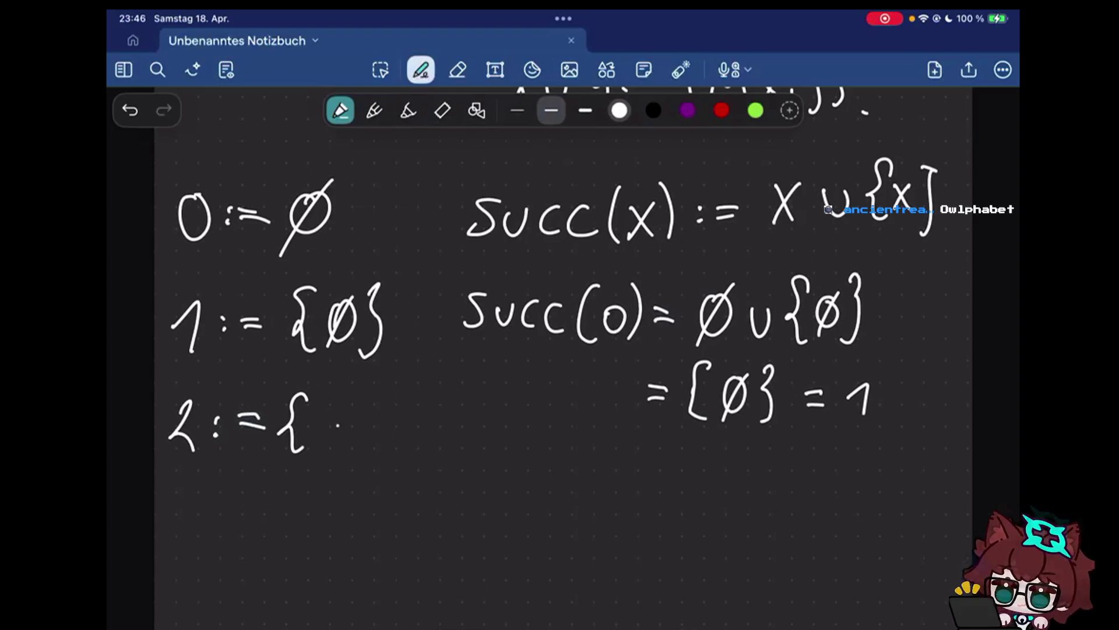
drag(331, 404, 329, 405)
drag(343, 401, 313, 451)
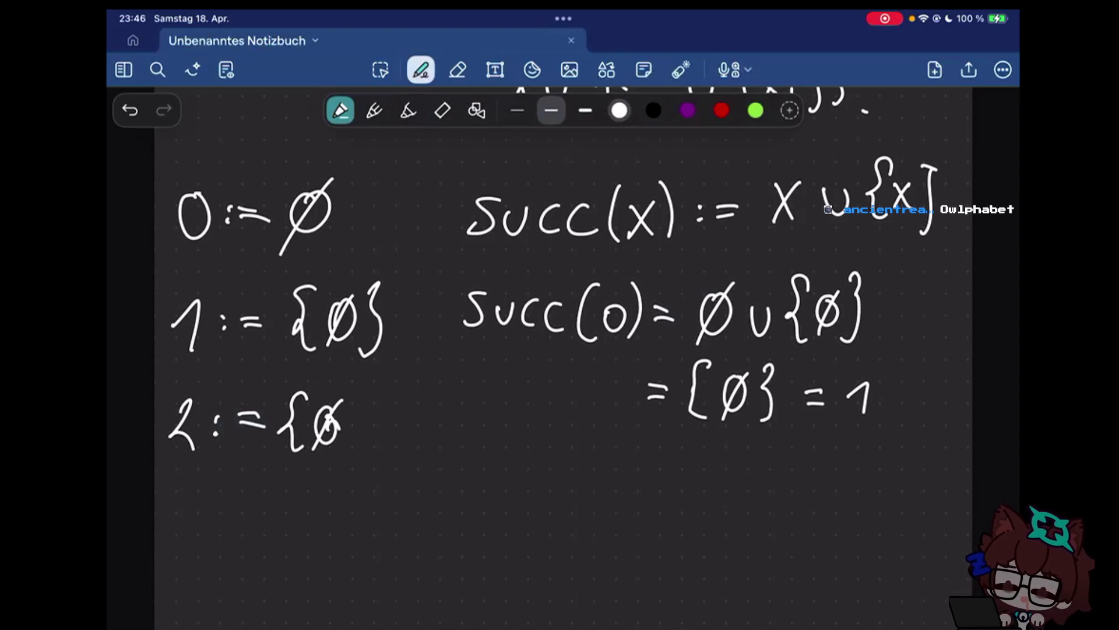
drag(329, 412, 348, 426)
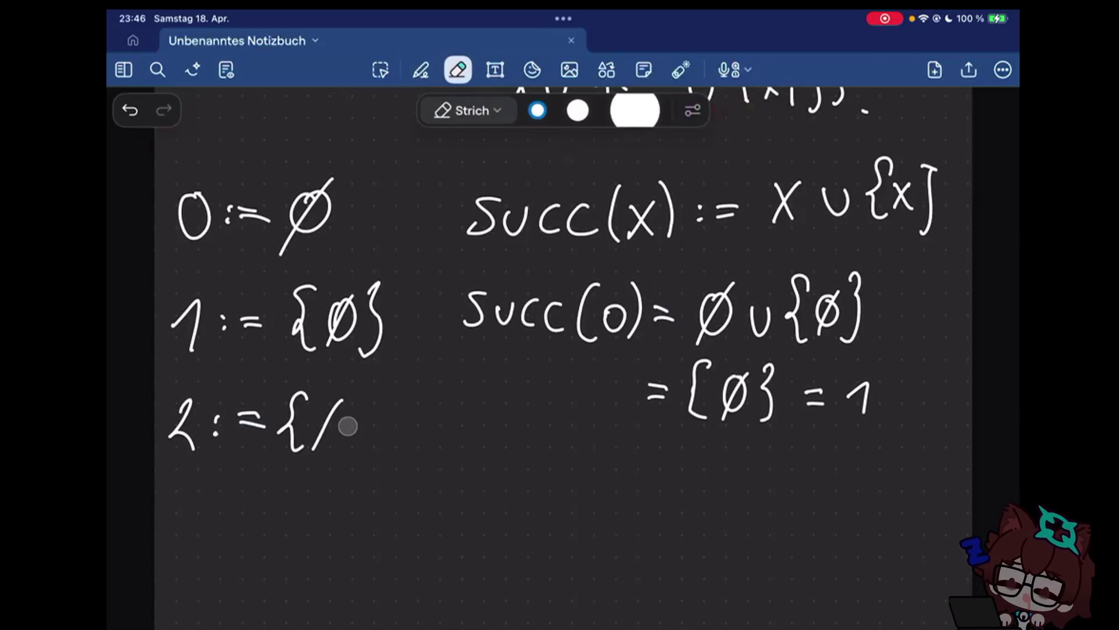
drag(347, 426, 326, 433)
Rewrite ∅ and the closing brace on the 1 := {∅} line
drag(375, 326, 327, 304)
click(420, 69)
drag(343, 297, 318, 349)
drag(347, 343, 344, 355)
drag(356, 285, 358, 355)
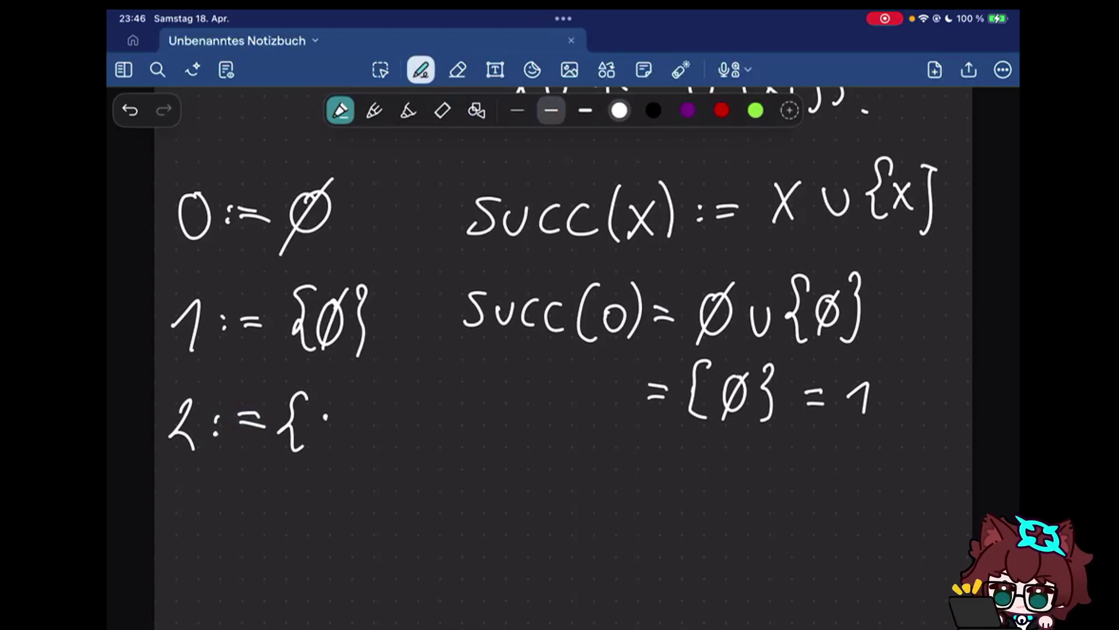
click(458, 69)
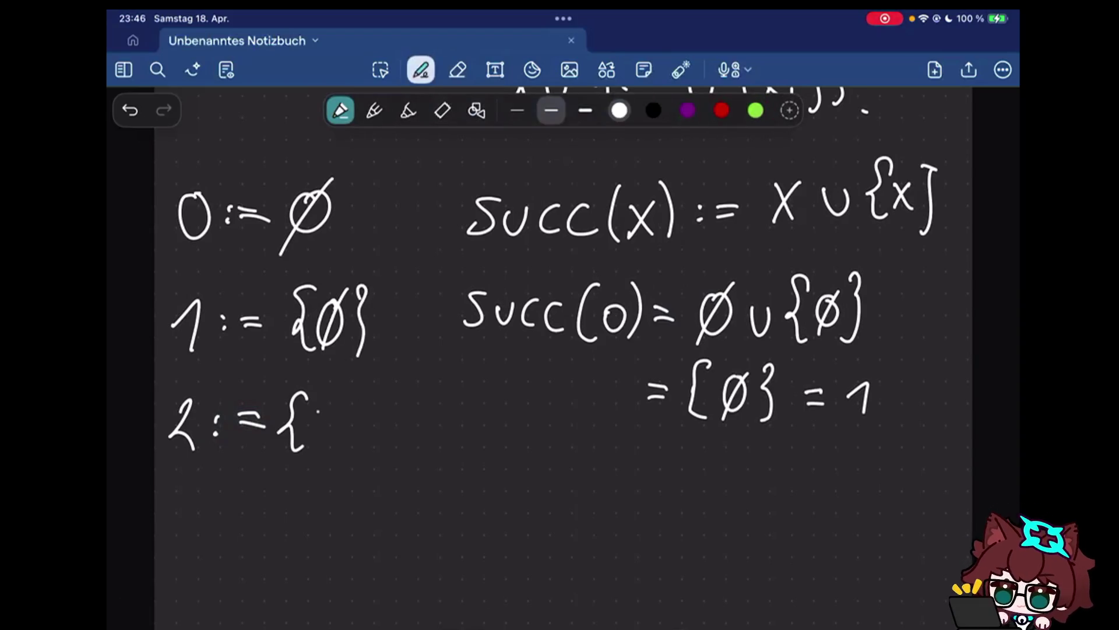
Finish the line as 2 := {∅, {∅}} and start a new line with 0 :
mouse_move(333, 404)
mouse_down()
mouse_move(321, 455)
mouse_move(350, 457)
mouse_up()
drag(396, 389, 385, 450)
mouse_move(429, 398)
mouse_down()
mouse_move(411, 402)
mouse_move(402, 457)
mouse_up()
drag(436, 395, 437, 453)
drag(463, 385, 467, 475)
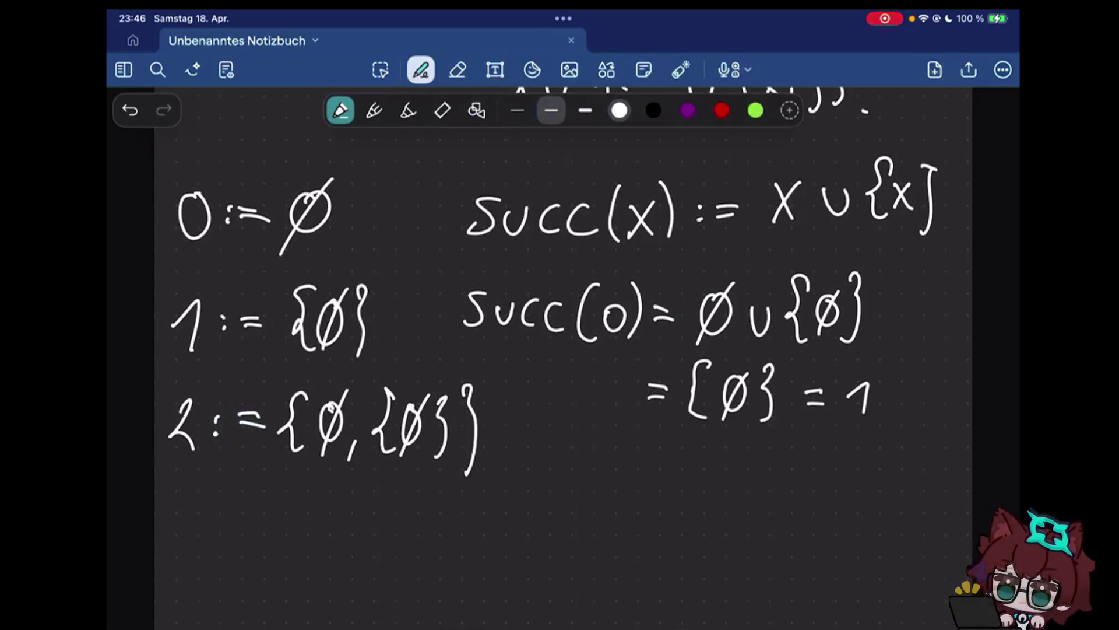
scroll(559, 350, down, 2)
drag(209, 416, 206, 418)
click(230, 421)
click(229, 438)
Draw a wavy rule and handwrite 0 := ∅ beneath it, erasing a stray mark
drag(186, 374, 303, 377)
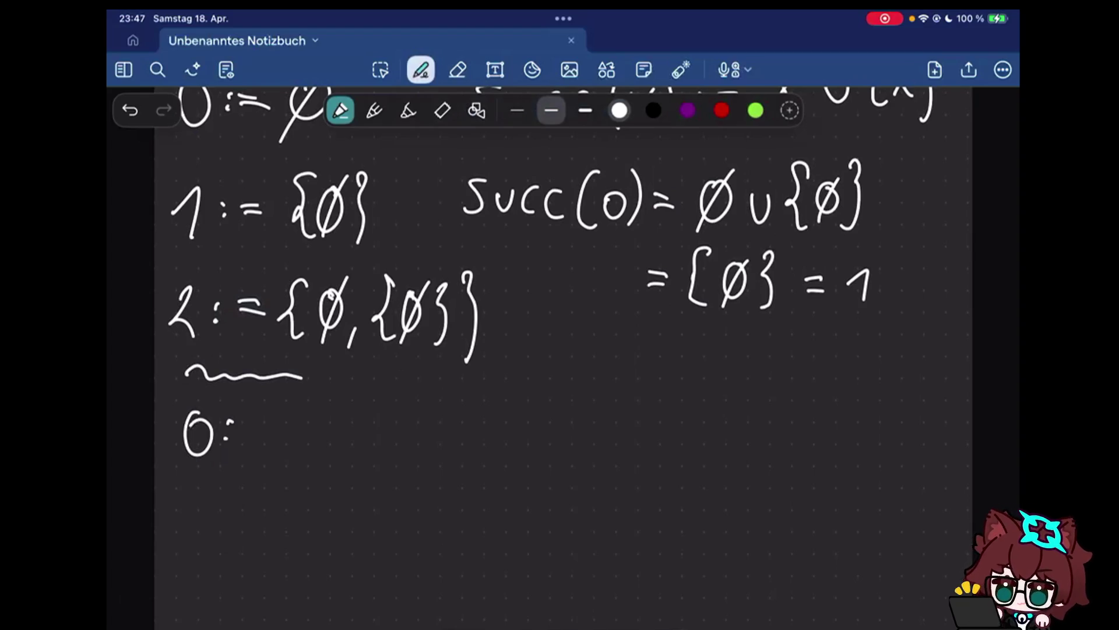
click(273, 417)
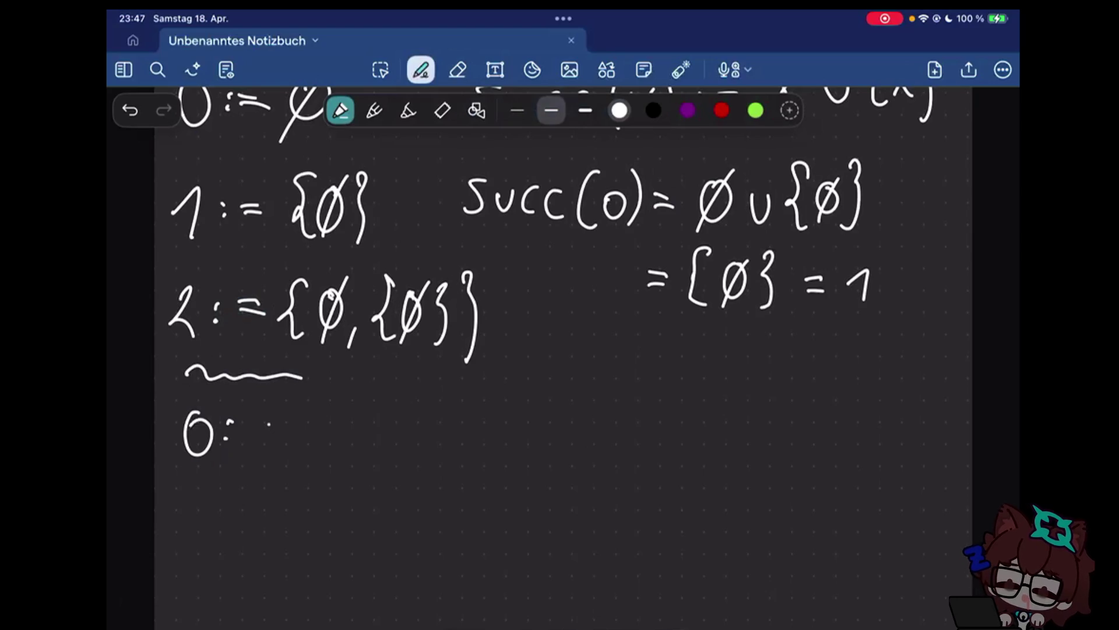
click(458, 70)
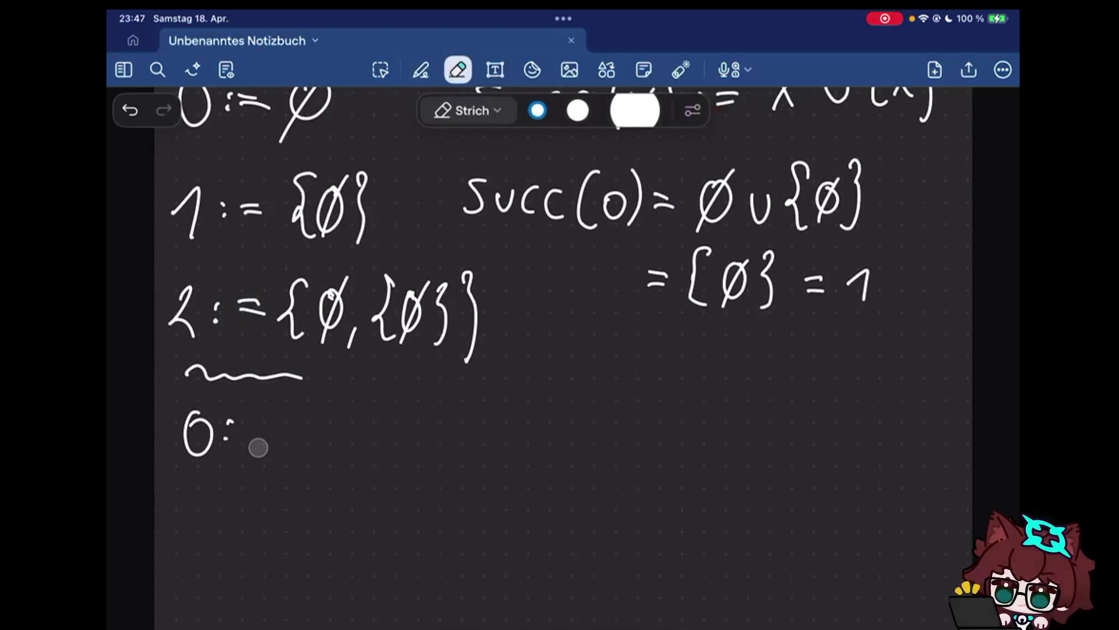
click(421, 70)
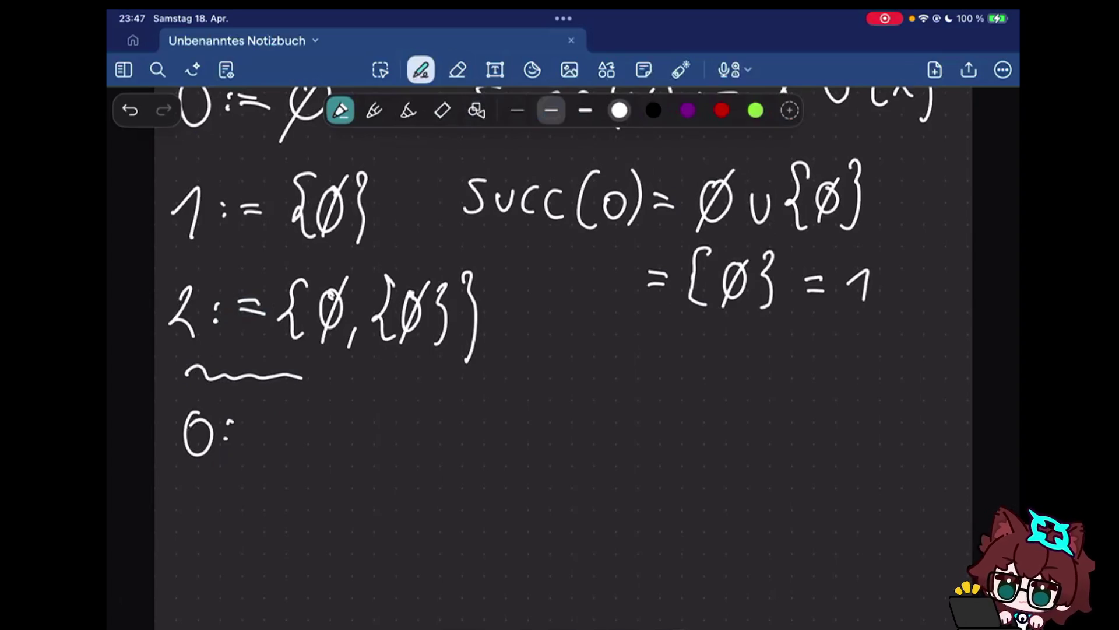
drag(242, 427, 273, 426)
drag(242, 437, 274, 436)
drag(306, 413, 301, 415)
drag(321, 411, 288, 459)
click(378, 448)
Handwrite , 1 := {0} after the 0 := ∅ entry
drag(378, 448, 370, 464)
mouse_move(426, 431)
mouse_down()
mouse_move(445, 448)
mouse_move(494, 425)
mouse_move(527, 453)
mouse_up()
click(469, 428)
click(469, 438)
drag(554, 420, 554, 422)
mouse_move(566, 409)
mouse_down()
mouse_move(577, 453)
mouse_move(612, 474)
mouse_up()
Handwrite , 2 := {0,1} continuing the same line
click(685, 433)
mouse_move(653, 420)
mouse_down()
mouse_move(672, 449)
mouse_move(716, 426)
mouse_up()
drag(697, 440, 716, 437)
mouse_move(736, 405)
mouse_down()
mouse_move(746, 417)
mouse_move(736, 463)
mouse_up()
drag(770, 424, 768, 425)
drag(787, 453, 784, 467)
drag(810, 432, 815, 462)
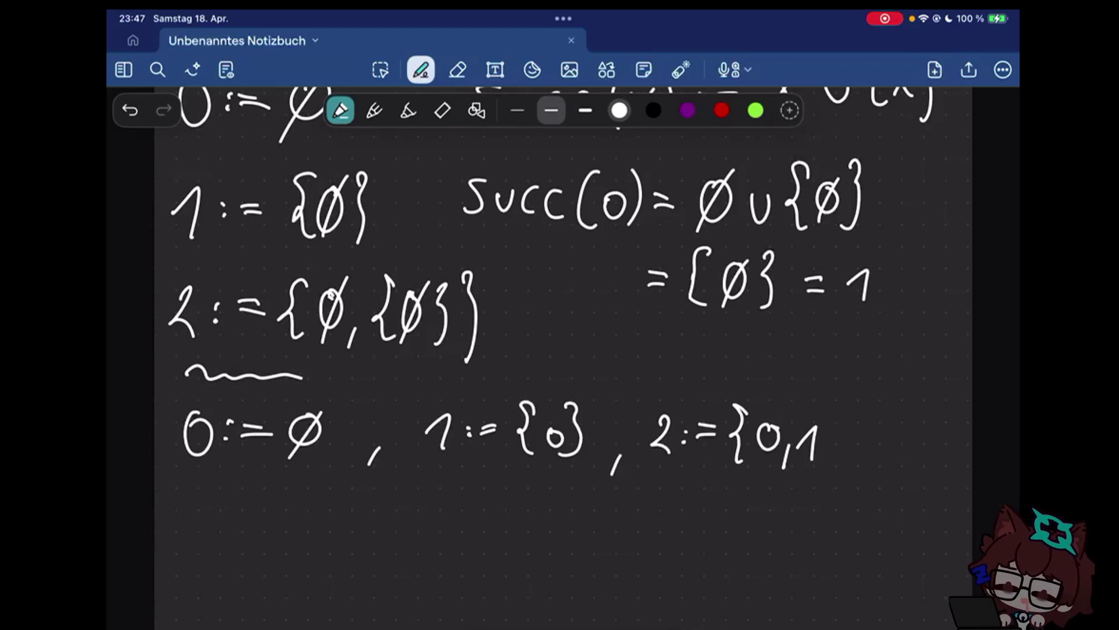
drag(828, 414, 829, 461)
Start a new line with 3 := {0, undoing a stray comma
mouse_move(188, 521)
mouse_down()
mouse_move(187, 559)
mouse_move(226, 571)
mouse_move(252, 537)
mouse_up()
key(ctrl+z)
click(226, 540)
click(226, 553)
drag(236, 549, 254, 551)
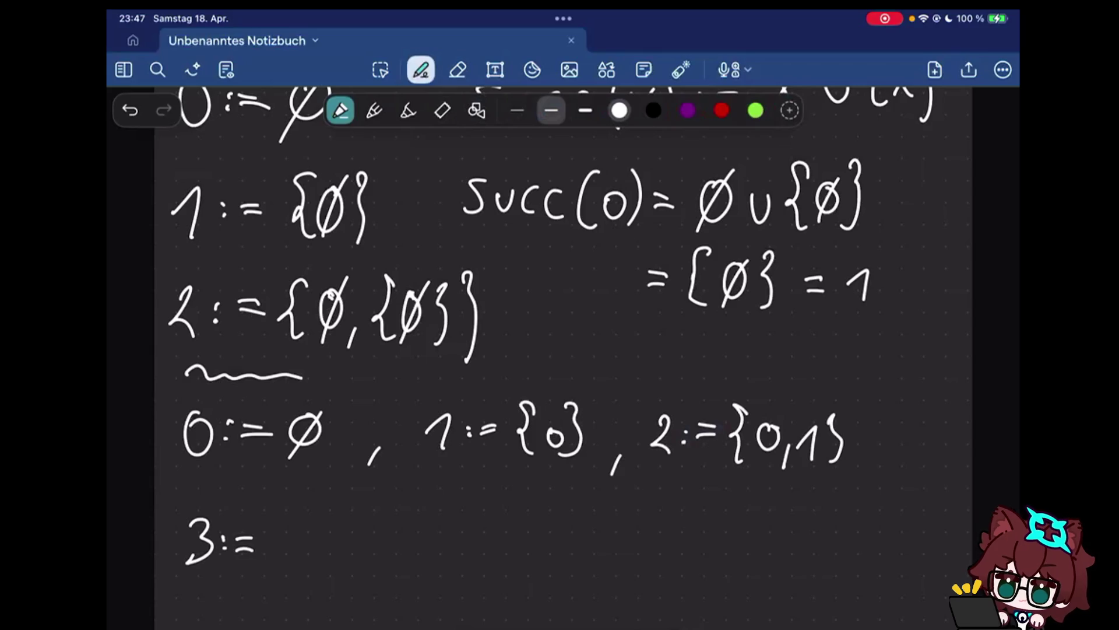
drag(290, 512, 277, 577)
mouse_move(298, 539)
mouse_down()
mouse_move(308, 563)
mouse_move(357, 562)
mouse_move(354, 547)
mouse_move(315, 538)
mouse_move(330, 565)
mouse_up()
Complete the line as 3 := {0,1,2}, followed by an ellipsis
drag(353, 539, 358, 565)
drag(375, 556, 371, 567)
drag(387, 537, 403, 563)
drag(418, 516, 422, 565)
drag(448, 569, 439, 587)
click(493, 564)
click(507, 564)
Handwrite 9 := further right, erasing and rewriting the 9
mouse_move(649, 532)
mouse_down()
mouse_move(639, 580)
mouse_move(640, 560)
mouse_up()
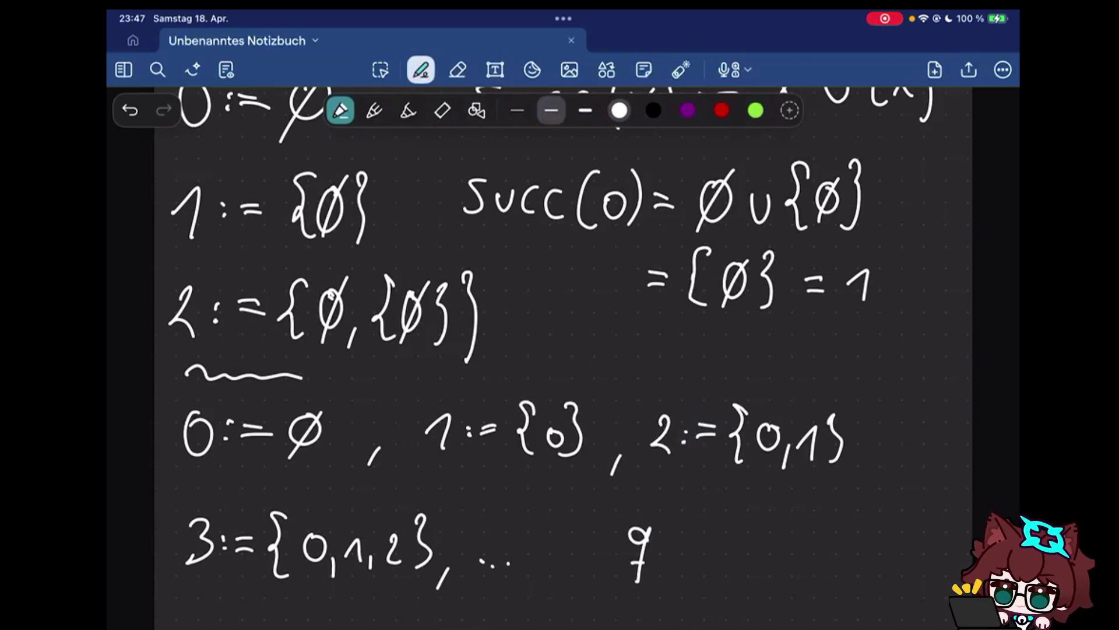
key(e)
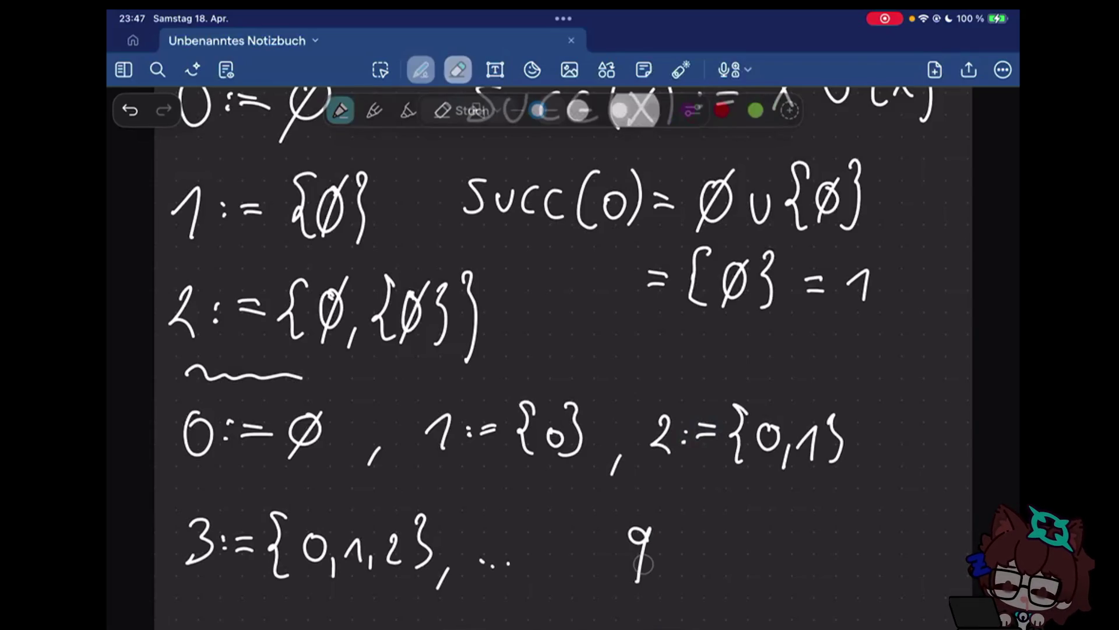
drag(643, 564, 636, 538)
drag(645, 535, 637, 581)
click(662, 552)
click(663, 567)
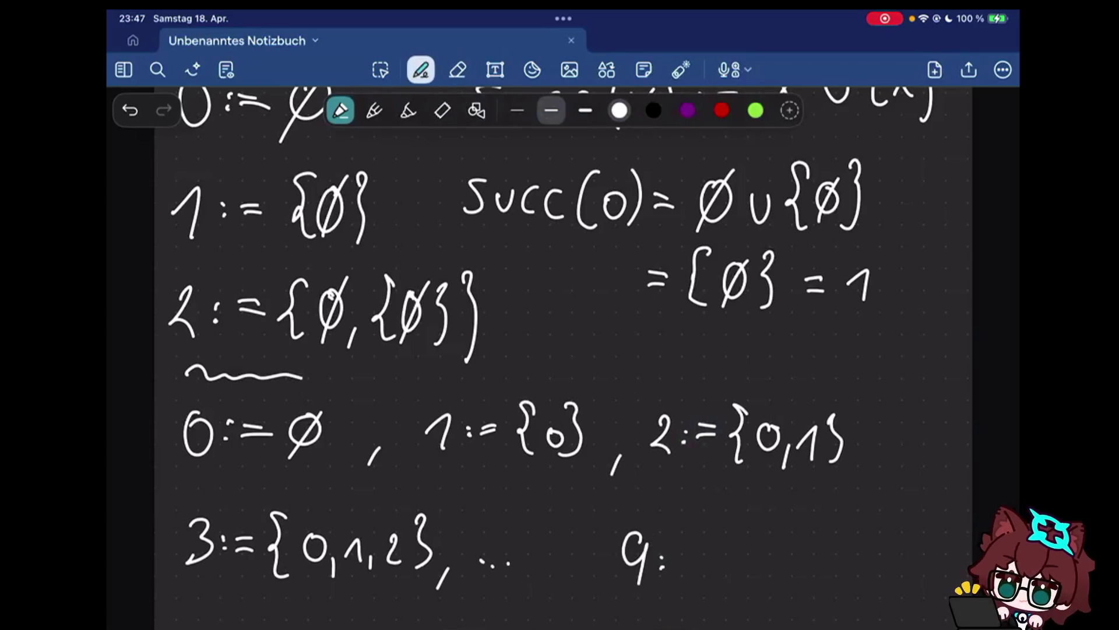
drag(672, 560, 689, 558)
drag(672, 569, 691, 567)
Handwrite the set {0,…,8} after 9 :=, correcting the last digit to 8
mouse_move(705, 533)
mouse_down()
mouse_move(718, 541)
mouse_move(715, 584)
mouse_up()
drag(740, 551, 743, 576)
mouse_move(750, 568)
mouse_down()
mouse_move(748, 581)
mouse_move(780, 581)
mouse_up()
click(767, 574)
mouse_move(812, 543)
mouse_down()
mouse_move(801, 577)
mouse_move(797, 562)
mouse_up()
mouse_move(822, 537)
mouse_down()
mouse_move(832, 542)
mouse_move(826, 579)
mouse_up()
scroll(559, 349, down, 5)
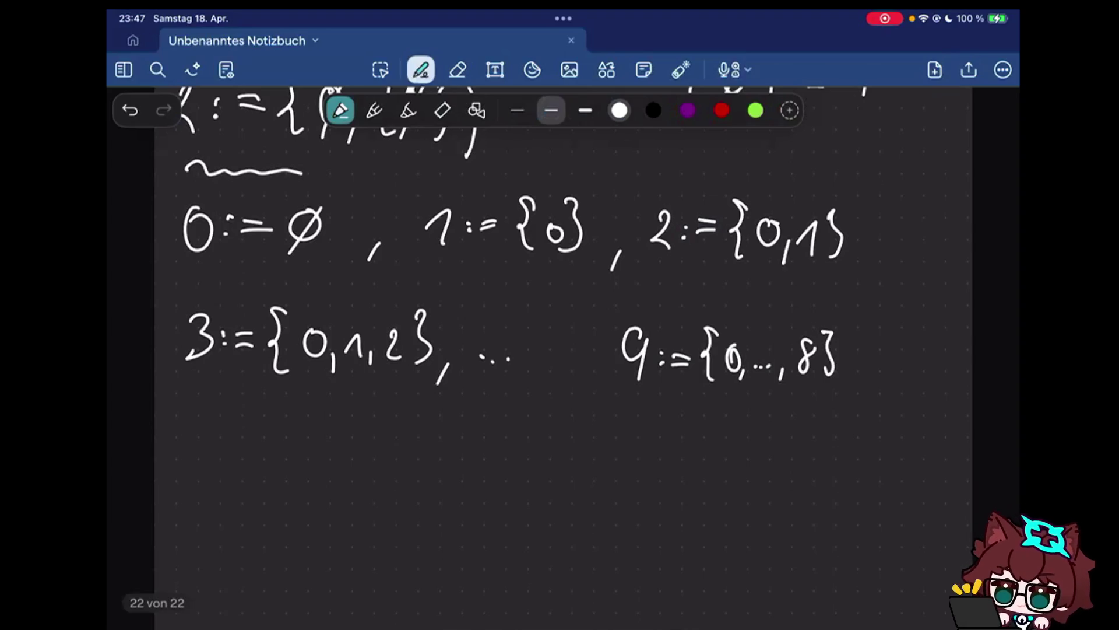
scroll(560, 349, down, 2)
Add a comma after {0,…,8} and start a new line with 10 :
drag(848, 282, 838, 302)
drag(187, 352, 205, 372)
drag(229, 337, 229, 340)
click(277, 347)
click(276, 362)
click(296, 347)
Complete the line as 10 := {0,…,9}
drag(285, 348, 305, 348)
drag(286, 361, 305, 360)
mouse_move(331, 325)
mouse_down()
mouse_move(328, 379)
mouse_move(349, 343)
mouse_move(359, 377)
mouse_up()
click(389, 368)
mouse_move(433, 365)
mouse_down()
mouse_move(428, 376)
mouse_move(438, 372)
mouse_up()
drag(455, 328, 456, 368)
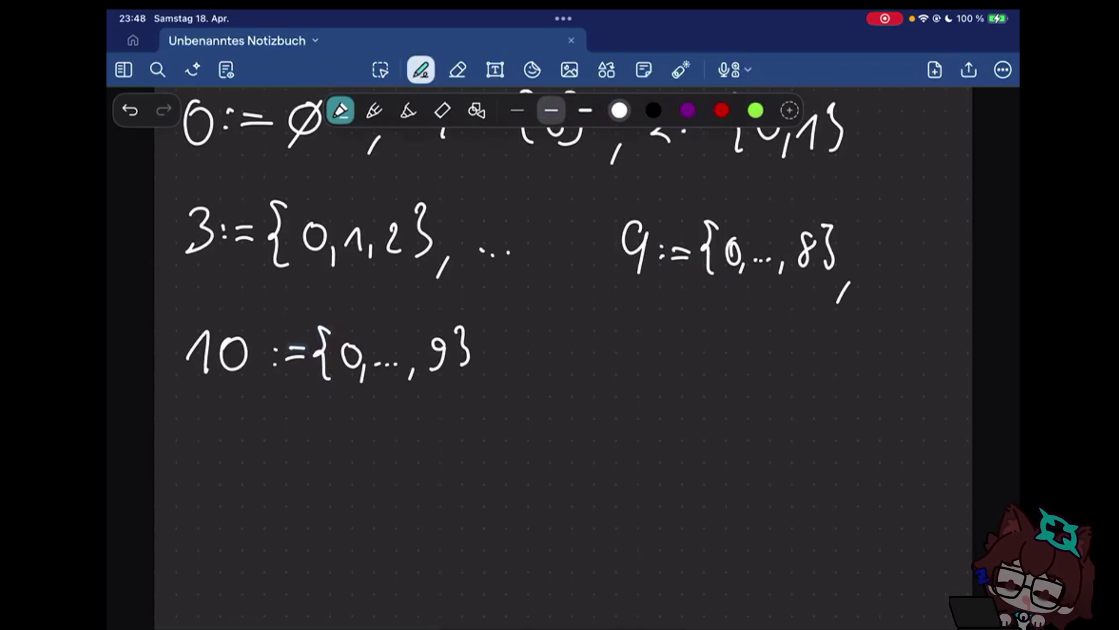
Handwrite (= 1·10¹ after the set, fixing the 1· with the eraser
drag(518, 317, 506, 383)
drag(523, 352, 544, 361)
drag(596, 336, 597, 380)
drag(615, 346, 613, 348)
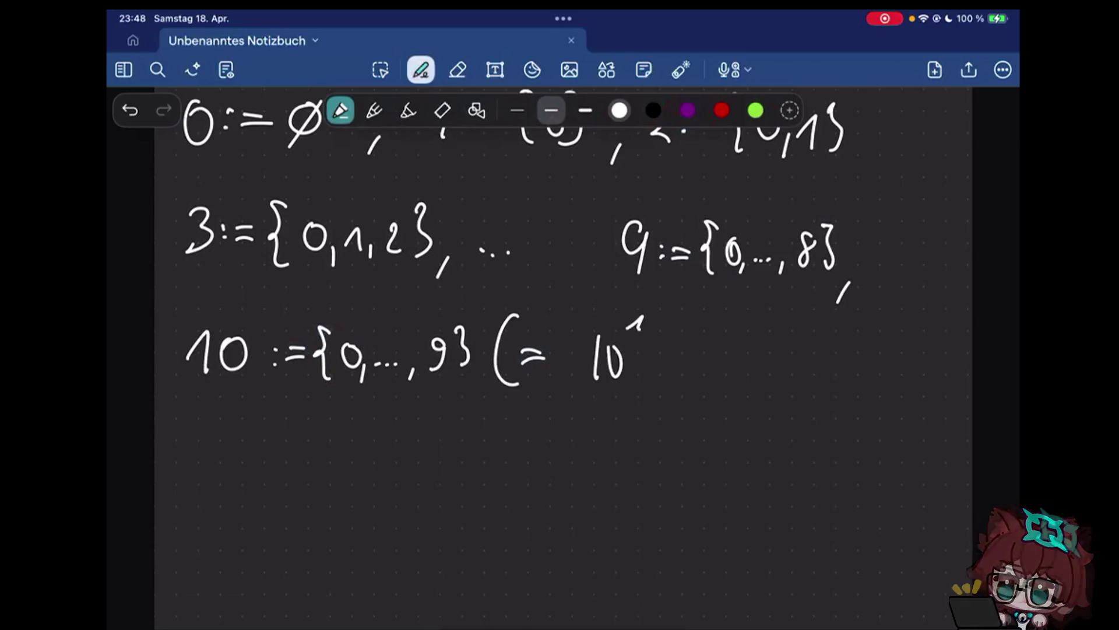
key(e)
key(p)
drag(556, 353, 560, 373)
click(574, 362)
drag(627, 322, 669, 359)
click(645, 311)
Finish the bracket as + 0·10⁰) to complete 1·10¹ + 0·10⁰
mouse_move(659, 350)
mouse_down()
mouse_move(658, 368)
mouse_move(690, 376)
mouse_move(696, 348)
mouse_up()
click(718, 362)
mouse_move(734, 348)
mouse_down()
mouse_move(732, 376)
mouse_move(749, 352)
mouse_up()
drag(770, 329, 768, 331)
drag(776, 316, 778, 386)
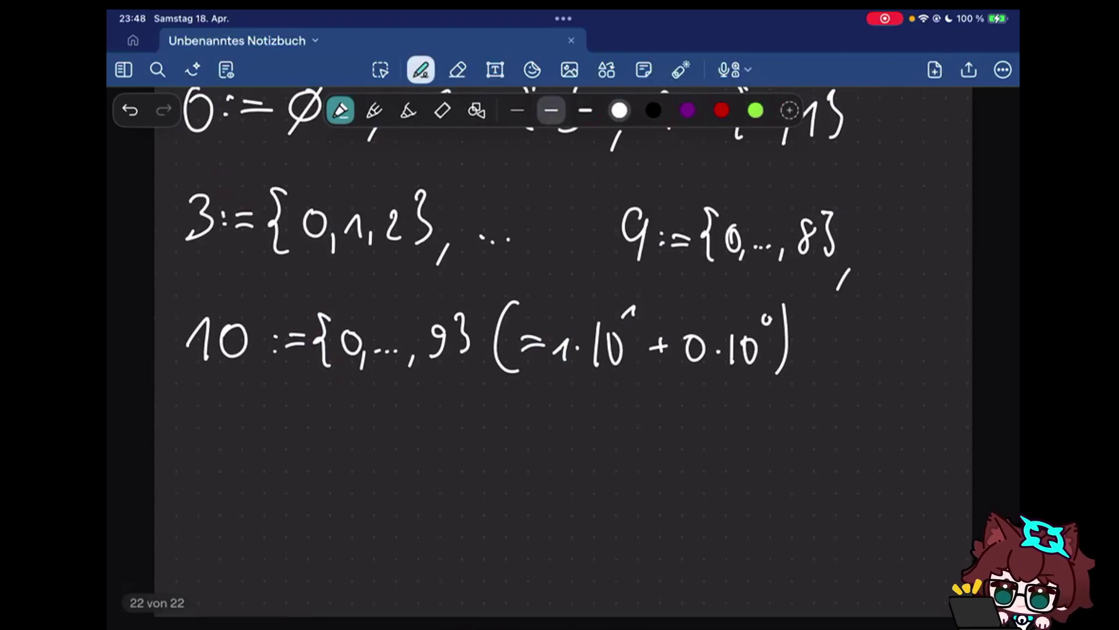
scroll(559, 350, down, 10)
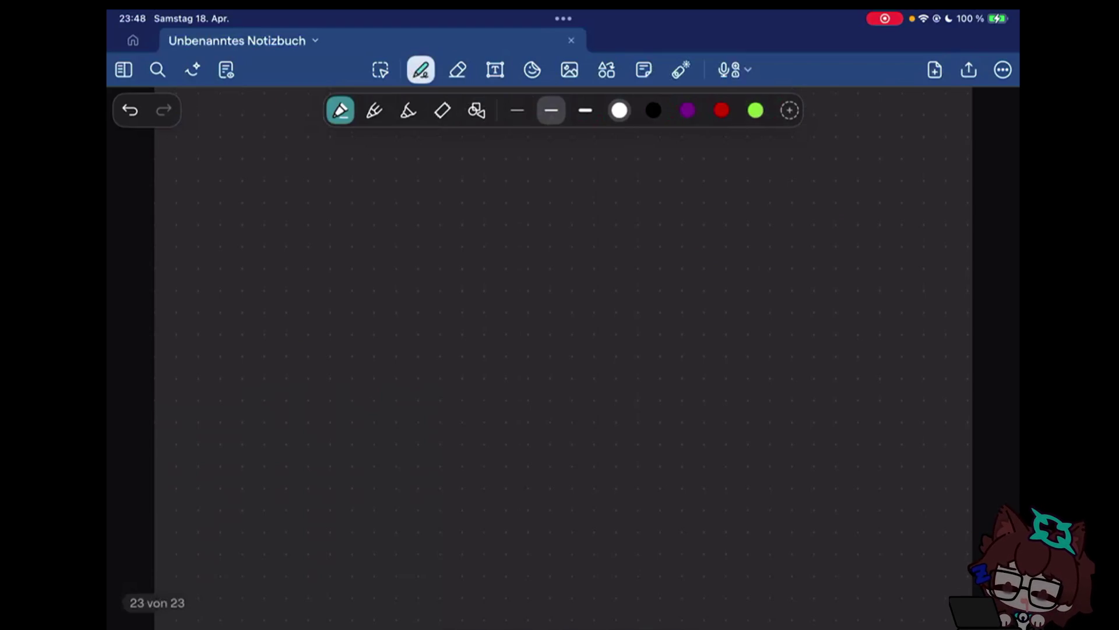
scroll(559, 350, up, 5)
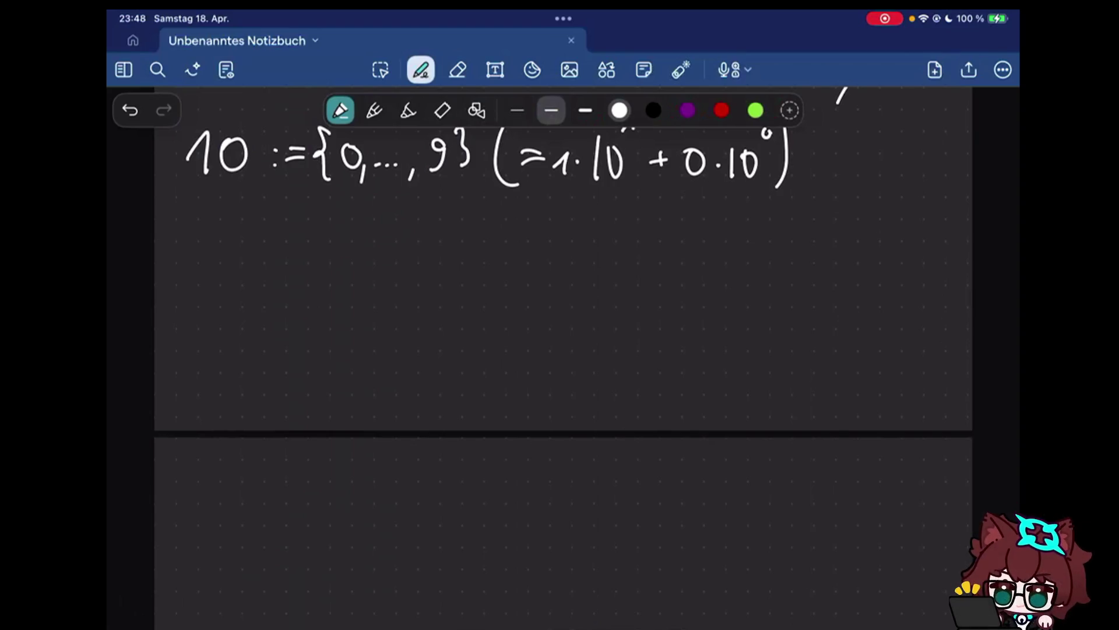
scroll(560, 350, up, 2)
Handwrite an underlined Def followed by X is below the 10 line
drag(171, 297, 229, 347)
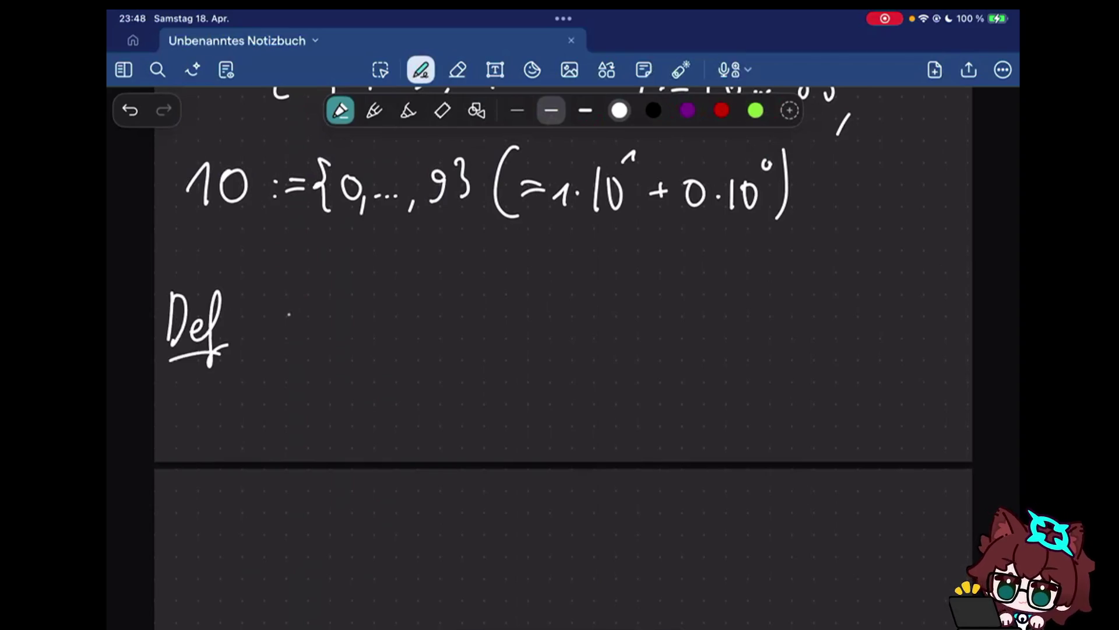
drag(267, 299, 297, 354)
drag(299, 297, 268, 351)
Handwrite the word inductive after X is
drag(329, 311, 339, 331)
drag(382, 315, 418, 332)
drag(438, 288, 426, 330)
drag(442, 311, 477, 330)
drag(494, 289, 498, 331)
drag(513, 310, 551, 328)
Handwrite if after inductive, rewriting it for legibility
mouse_move(635, 280)
mouse_down()
mouse_move(616, 305)
mouse_move(613, 350)
mouse_move(623, 322)
mouse_up()
drag(637, 326, 638, 339)
click(636, 319)
drag(607, 288, 638, 346)
mouse_move(598, 332)
mouse_down()
mouse_move(619, 309)
mouse_move(614, 353)
mouse_up()
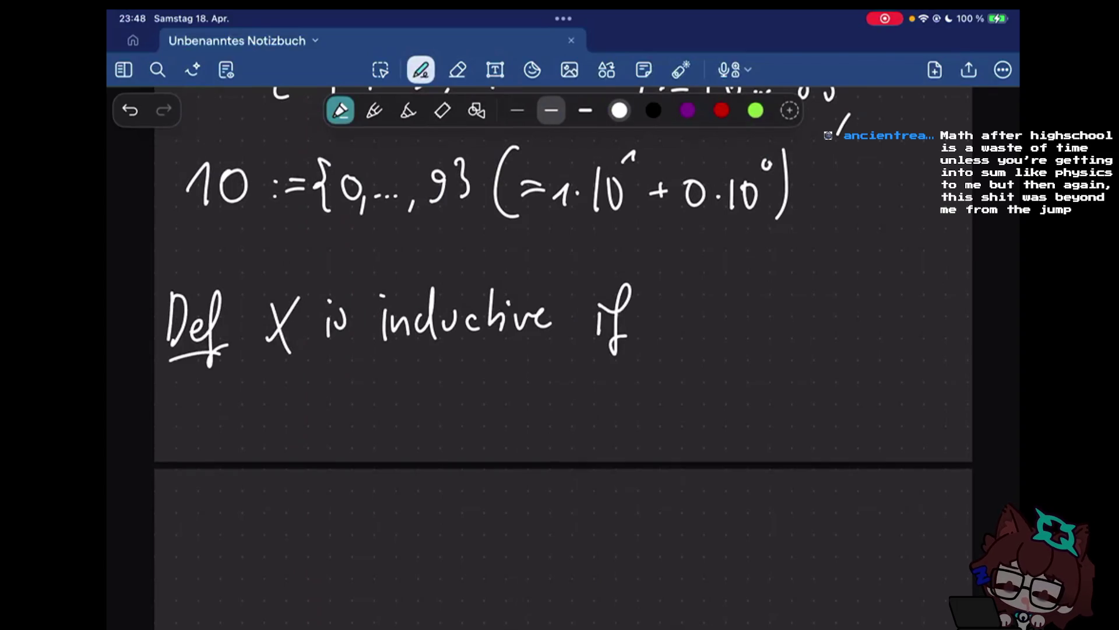
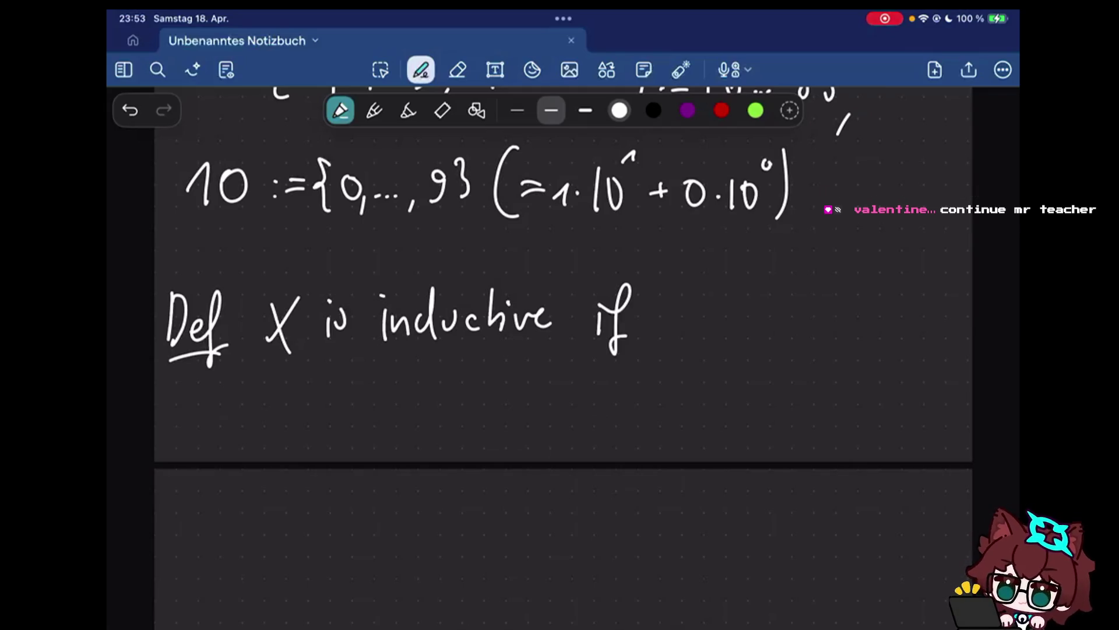
Handwrite '∀y: y∈X ⇒' under the definition, erasing the stray parenthesis after ∀y
drag(272, 390, 307, 385)
mouse_move(278, 412)
mouse_down()
mouse_move(340, 402)
mouse_move(316, 460)
mouse_up()
click(313, 413)
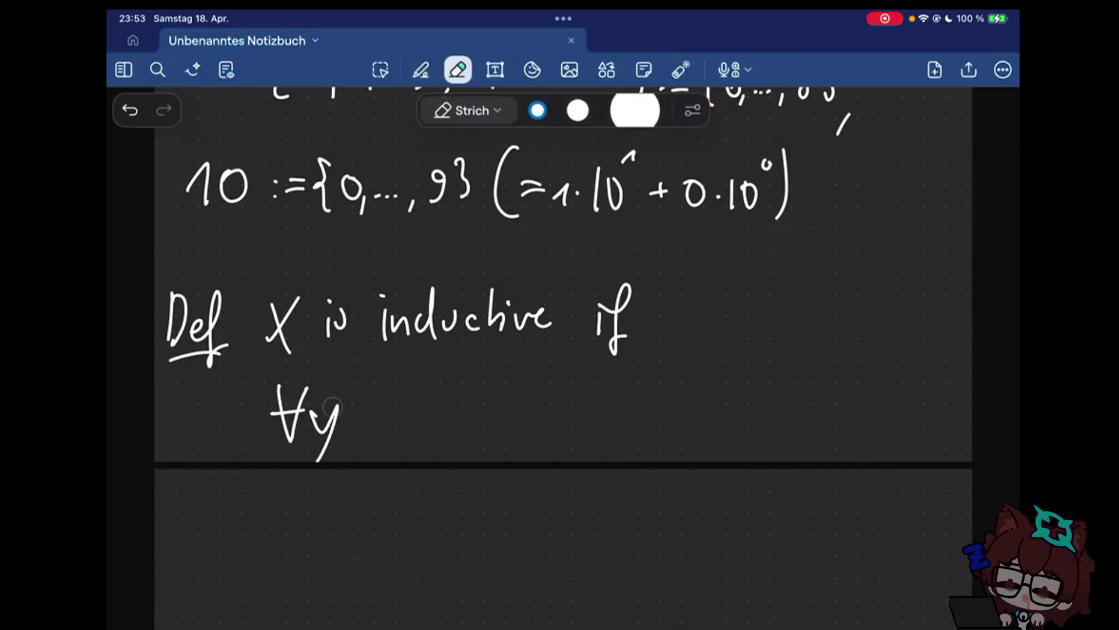
key(p)
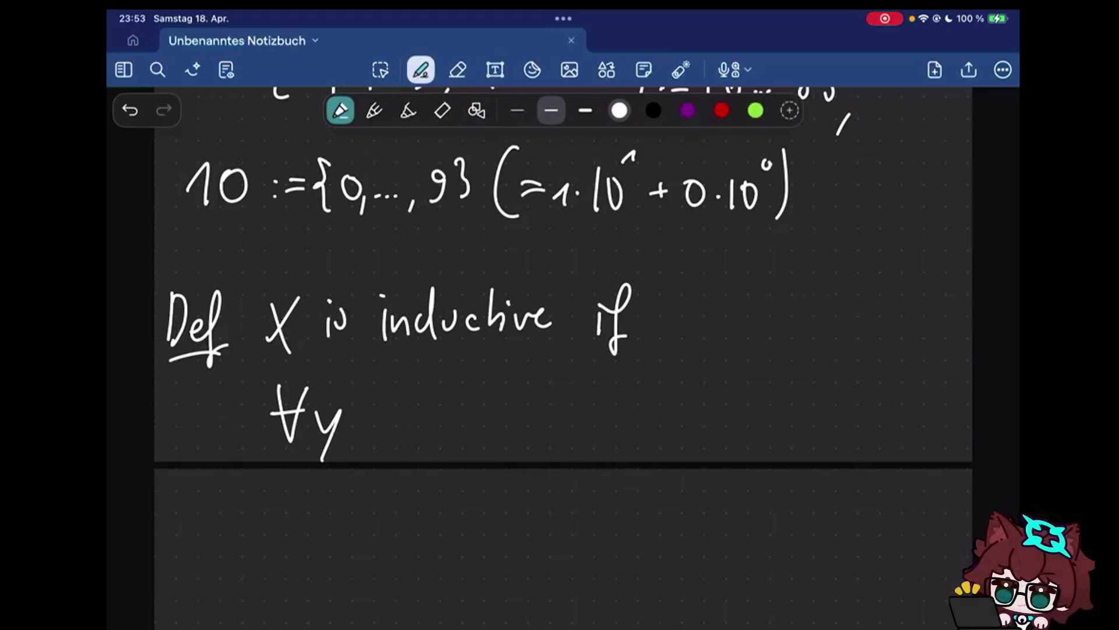
mouse_move(378, 372)
mouse_down()
mouse_move(375, 454)
mouse_move(377, 408)
mouse_move(406, 450)
mouse_up()
key(e)
key(p)
click(371, 399)
click(372, 428)
mouse_move(463, 393)
mouse_down()
mouse_move(464, 428)
mouse_move(467, 412)
mouse_up()
mouse_move(481, 416)
mouse_down()
mouse_move(495, 400)
mouse_move(496, 429)
mouse_up()
drag(528, 401, 568, 401)
drag(528, 417, 569, 417)
drag(556, 394, 556, 425)
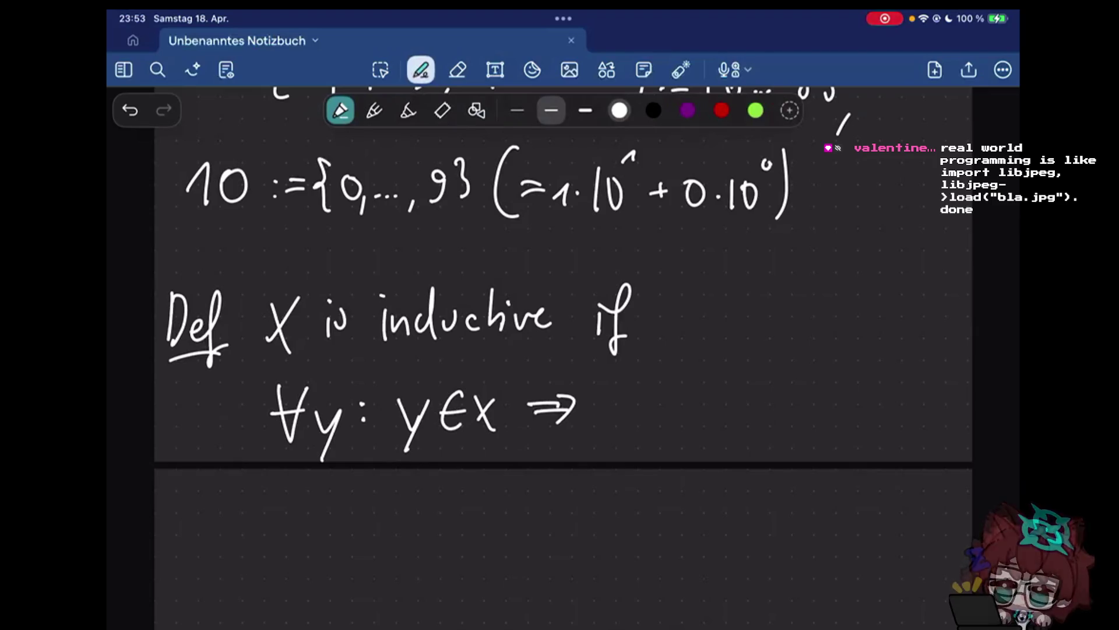
Handwrite 'Succ(y)∈X.' to complete the inductive-set condition
drag(617, 401, 604, 425)
drag(624, 403, 644, 425)
drag(665, 405, 654, 426)
drag(669, 405, 687, 425)
mouse_move(708, 390)
mouse_down()
mouse_move(706, 428)
mouse_move(719, 426)
mouse_up()
drag(729, 396, 716, 453)
drag(733, 390, 735, 429)
drag(773, 394, 773, 425)
drag(758, 409, 811, 425)
drag(809, 394, 789, 425)
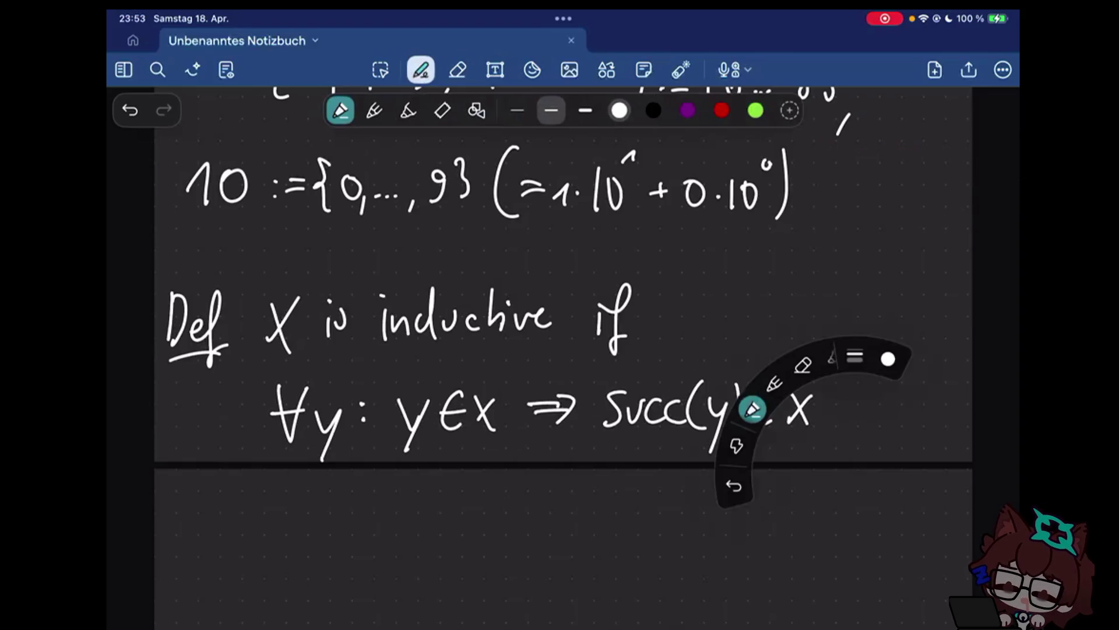
click(840, 417)
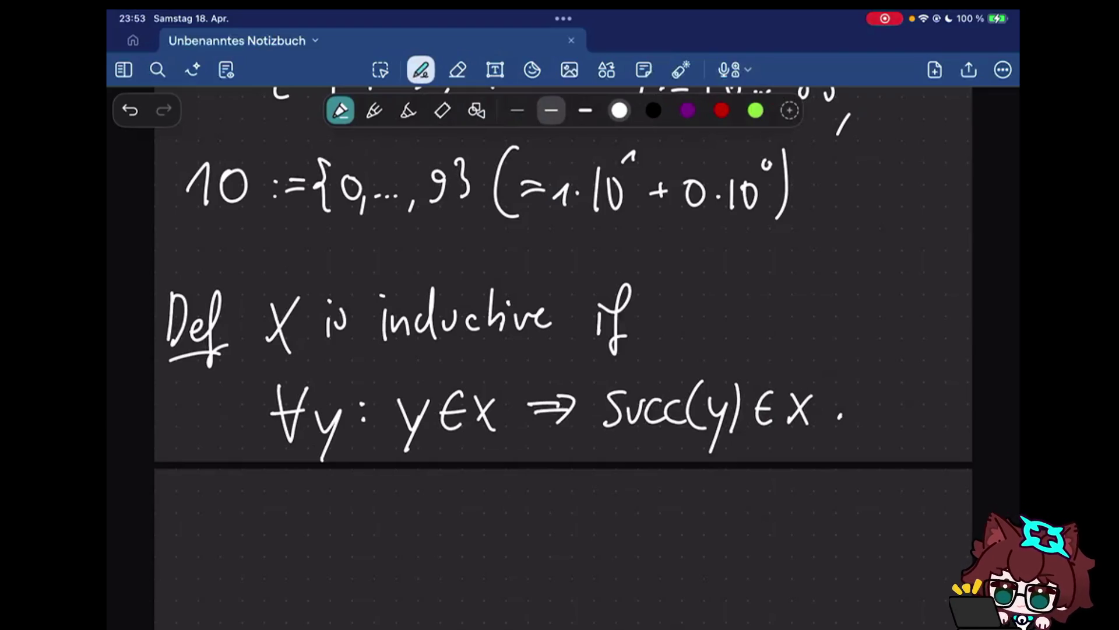
scroll(563, 287, down, 2)
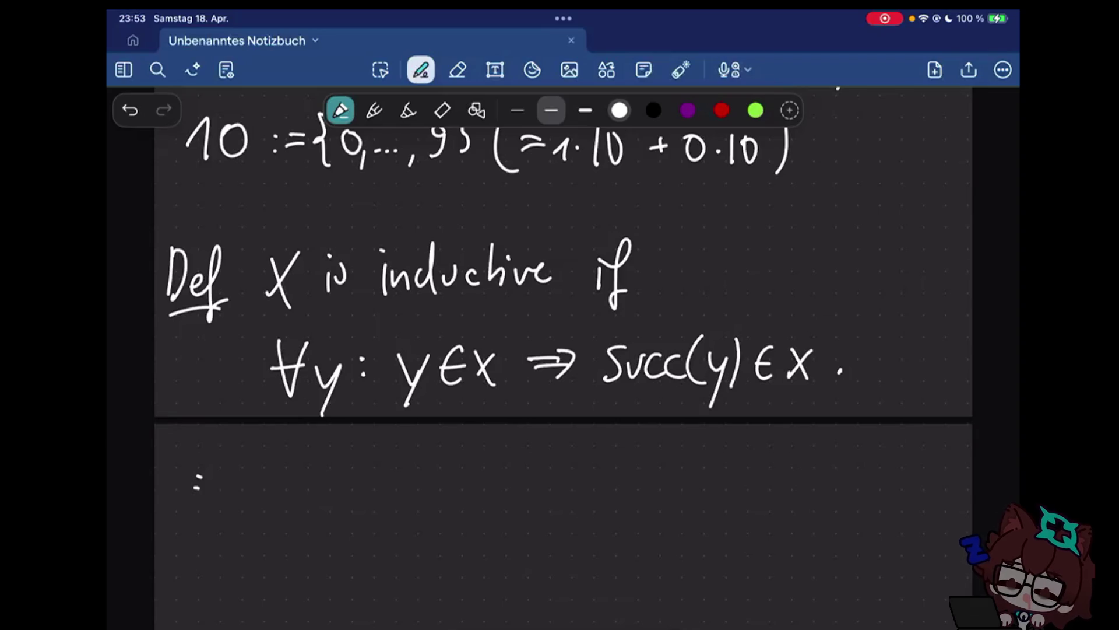
Handwrite ':⟺ ind(X)' below the definition, undoing the misdrawn letters
drag(212, 460, 209, 488)
drag(209, 467, 254, 480)
drag(254, 459, 255, 491)
drag(312, 451, 308, 499)
mouse_move(336, 479)
mouse_down()
mouse_move(341, 460)
mouse_move(312, 493)
mouse_move(341, 497)
mouse_up()
key(ctrl+z)
key(ctrl+z)
click(311, 459)
drag(362, 478, 366, 447)
drag(376, 450, 376, 498)
drag(387, 451, 409, 497)
drag(408, 451, 389, 497)
drag(425, 448, 428, 504)
Draw an arrow from ind(X) and handwrite the word 'predicate'
drag(518, 467, 516, 490)
drag(485, 478, 518, 478)
mouse_move(567, 465)
mouse_down()
mouse_move(552, 512)
mouse_move(600, 467)
mouse_move(619, 486)
mouse_up()
drag(635, 475, 640, 448)
drag(647, 473, 649, 486)
mouse_move(654, 486)
mouse_down()
mouse_move(668, 469)
mouse_move(691, 490)
mouse_up()
drag(708, 474, 710, 490)
drag(713, 452, 717, 489)
drag(707, 468, 725, 467)
drag(718, 481, 729, 486)
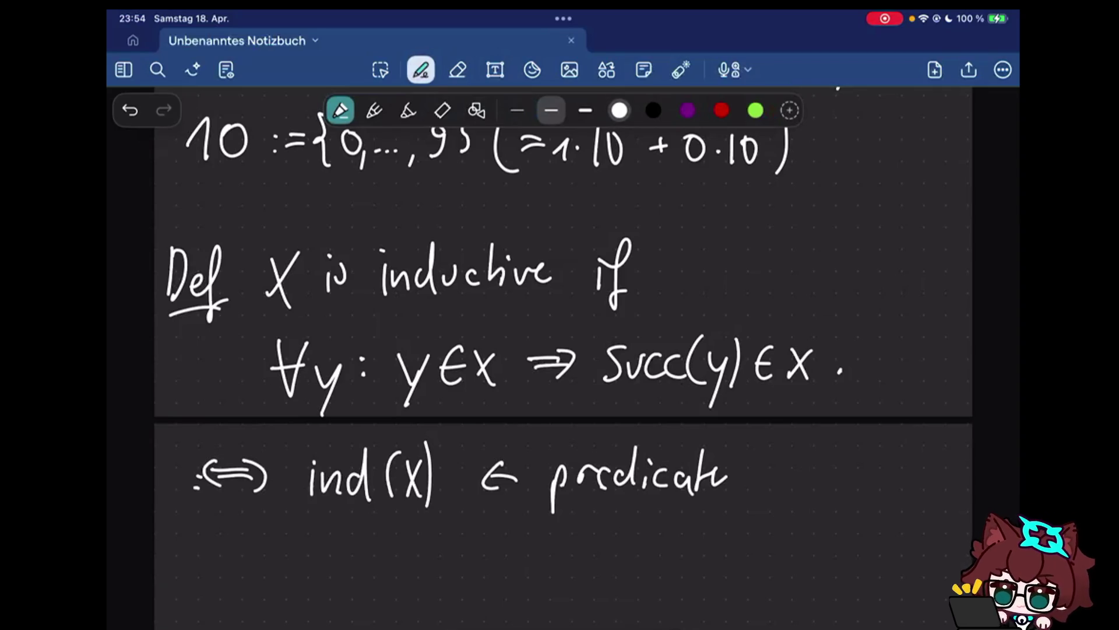
scroll(560, 350, down, 5)
mouse_move(170, 453)
mouse_down()
mouse_move(185, 386)
mouse_move(202, 451)
mouse_up()
drag(226, 393, 226, 449)
Start the heading 'AXIOM 4' lower on the page
drag(205, 389, 228, 444)
drag(237, 393, 236, 443)
mouse_move(253, 403)
mouse_down()
mouse_move(278, 400)
mouse_move(254, 404)
mouse_up()
drag(286, 440, 314, 437)
mouse_move(355, 395)
mouse_down()
mouse_move(375, 423)
mouse_move(370, 440)
mouse_up()
Finish the heading as 'AXIOM 4 : Infinity'
click(409, 406)
mouse_move(463, 385)
mouse_down()
mouse_move(464, 433)
mouse_move(495, 435)
mouse_up()
drag(528, 374, 507, 448)
drag(535, 411, 573, 424)
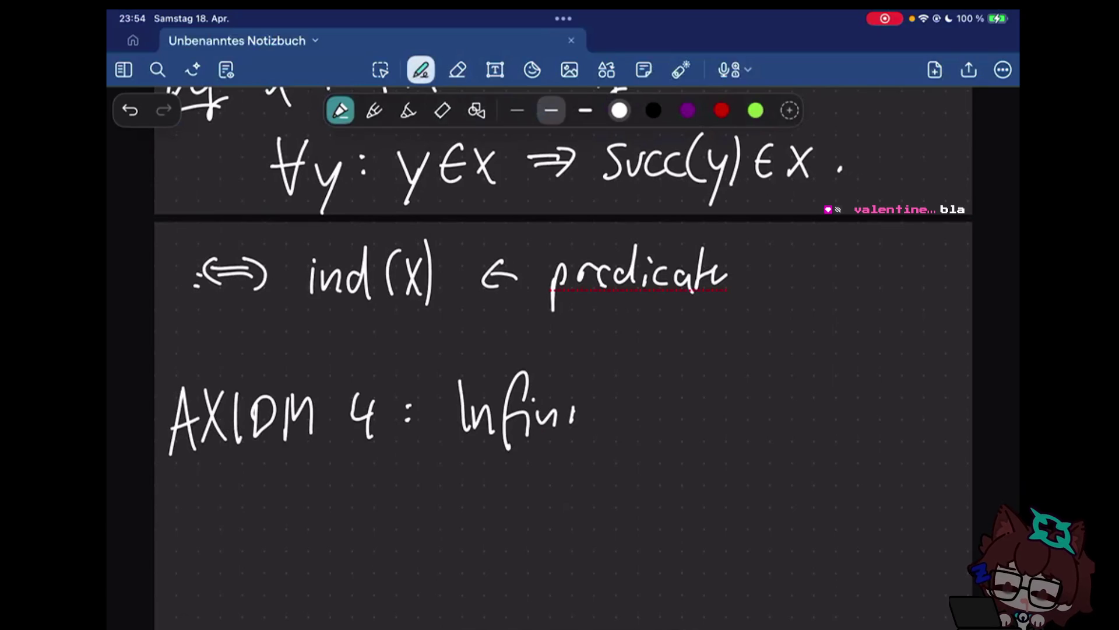
drag(595, 376, 596, 437)
drag(611, 394, 623, 453)
scroll(560, 350, down, 3)
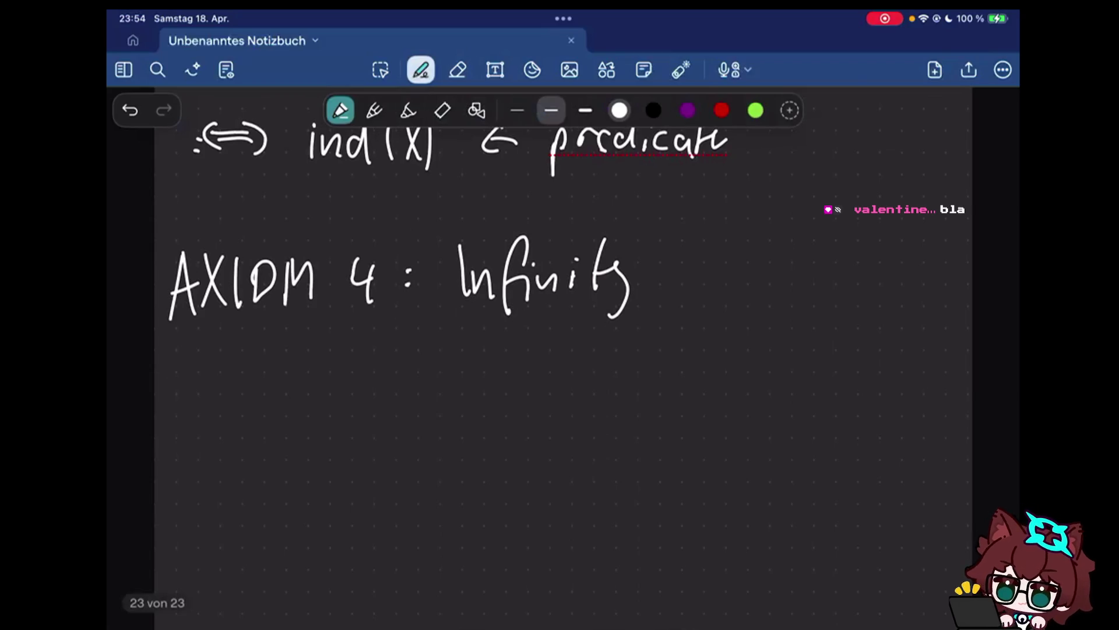
Handwrite '∃I: ∅ ∈ I' below the heading, undoing a stray squiggle
drag(288, 381, 292, 447)
mouse_move(352, 395)
mouse_down()
mouse_move(393, 383)
mouse_move(371, 447)
mouse_move(392, 444)
mouse_up()
key(ctrl+z)
drag(355, 379, 402, 377)
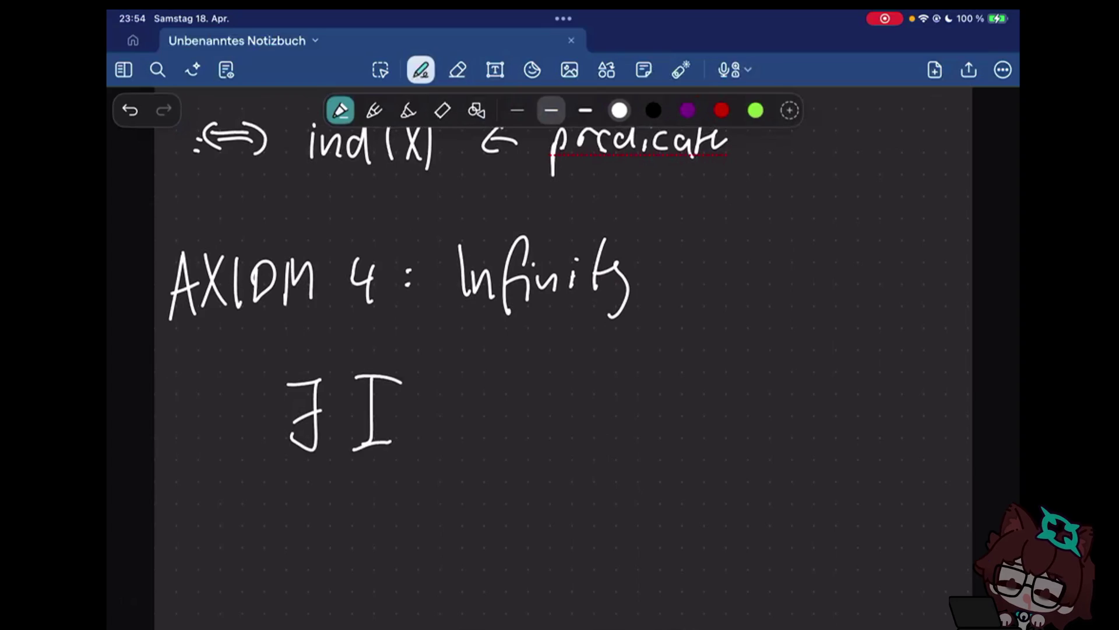
click(428, 405)
click(428, 419)
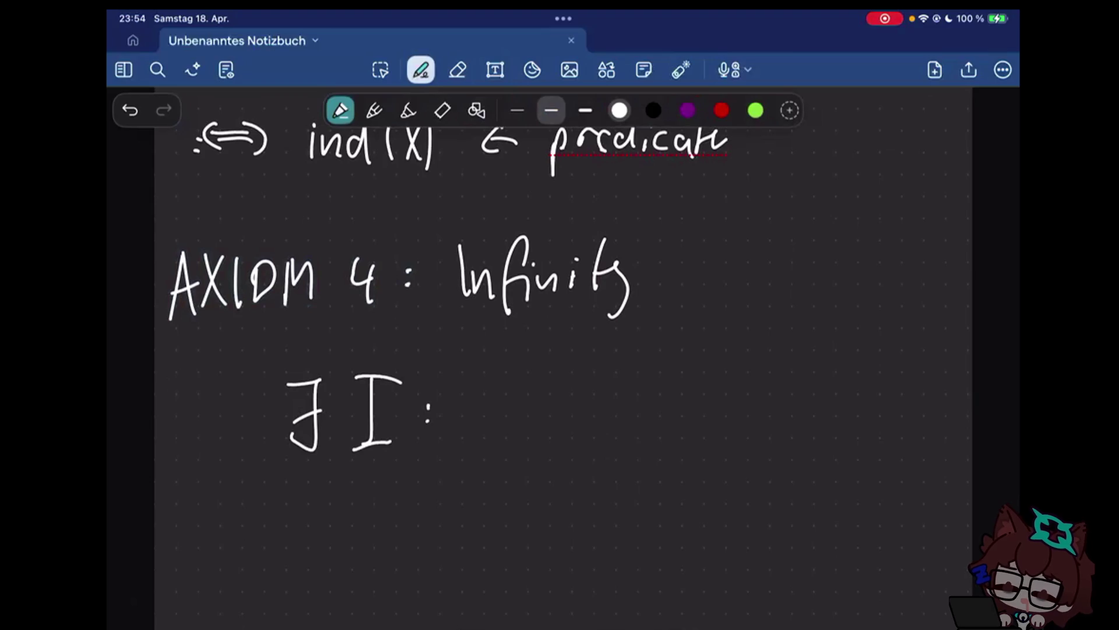
drag(505, 386, 505, 389)
drag(520, 367, 484, 455)
click(540, 396)
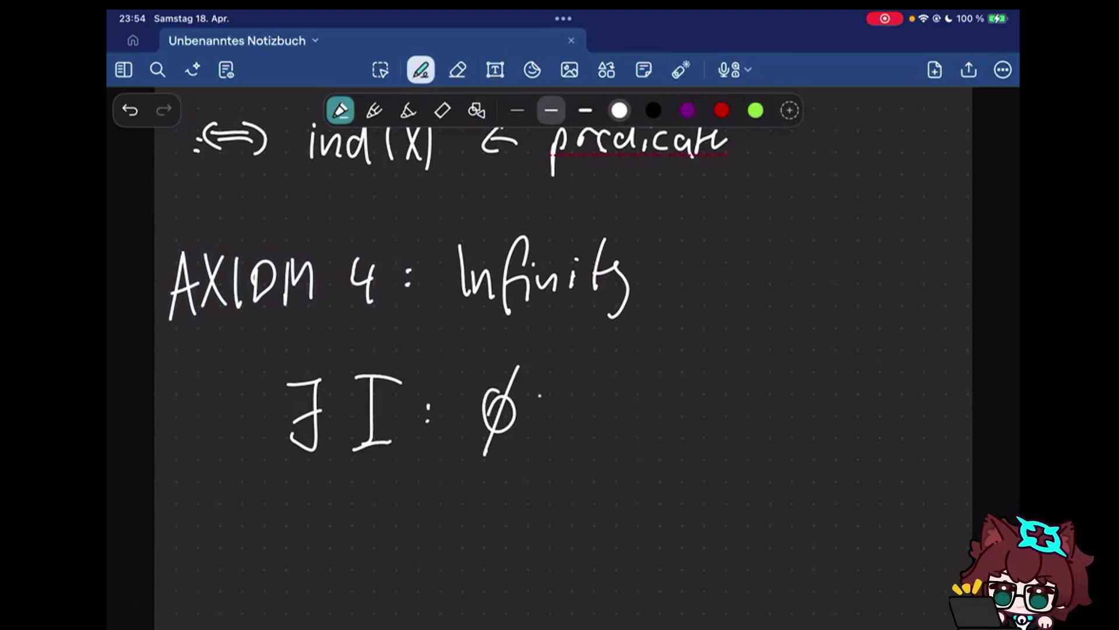
mouse_move(564, 394)
mouse_down()
mouse_move(565, 422)
mouse_move(569, 405)
mouse_move(605, 429)
mouse_move(584, 442)
mouse_up()
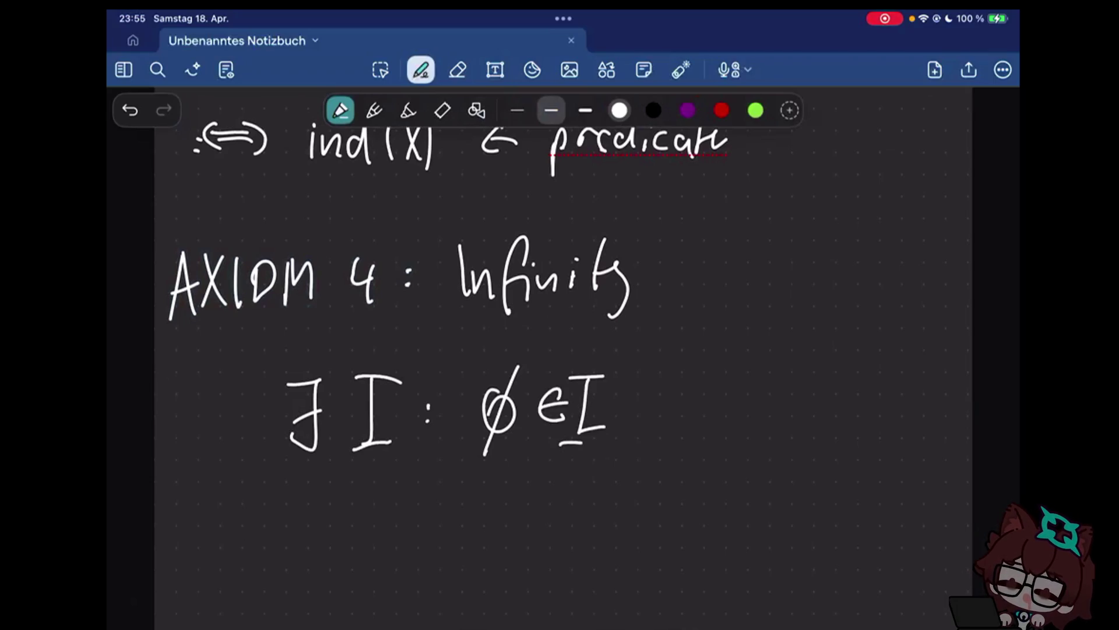
drag(604, 352, 581, 477)
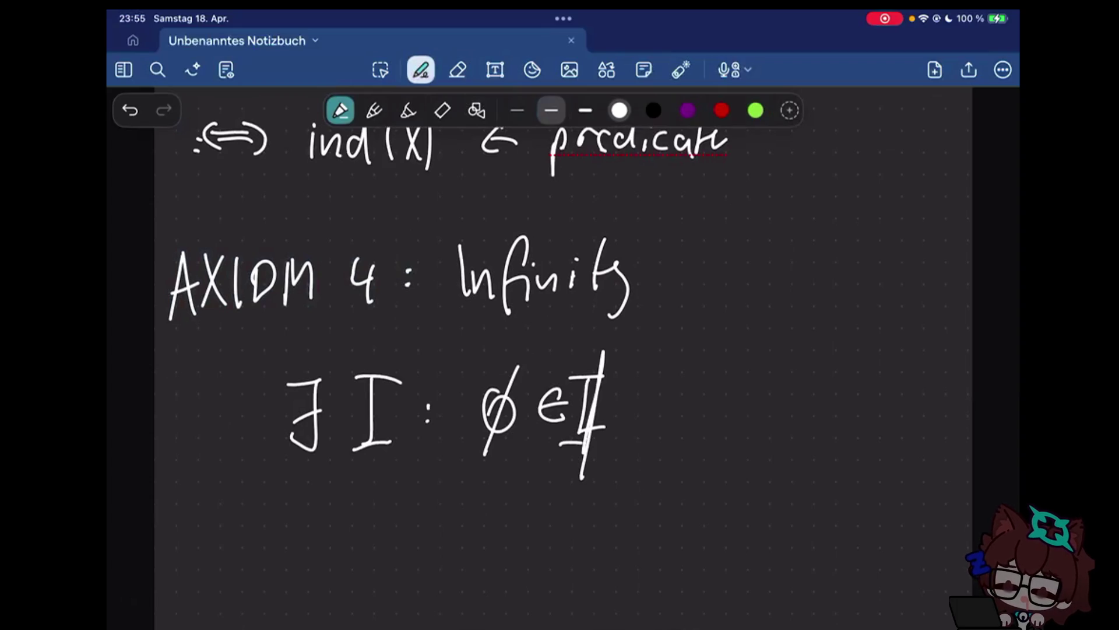
Handwrite the conjunction '∧' and begin 'ind('
drag(640, 428, 666, 427)
drag(708, 404, 710, 428)
mouse_move(719, 429)
mouse_down()
mouse_move(754, 411)
mouse_move(763, 368)
mouse_up()
drag(785, 364, 785, 429)
drag(801, 368, 800, 437)
drag(822, 363, 826, 437)
scroll(560, 350, down, 10)
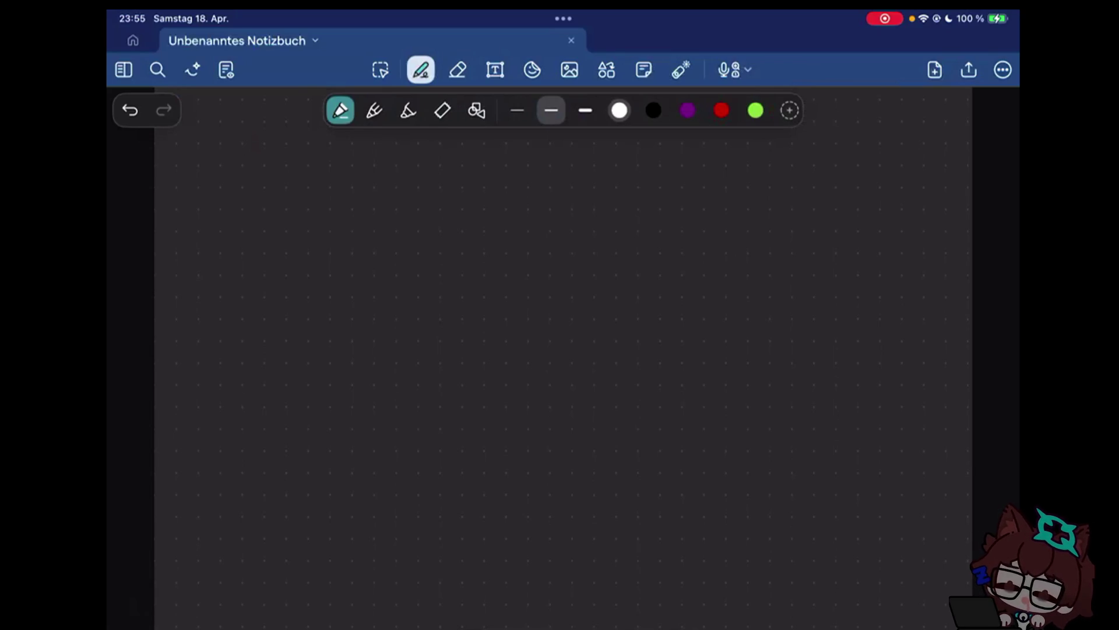
scroll(560, 349, up, 5)
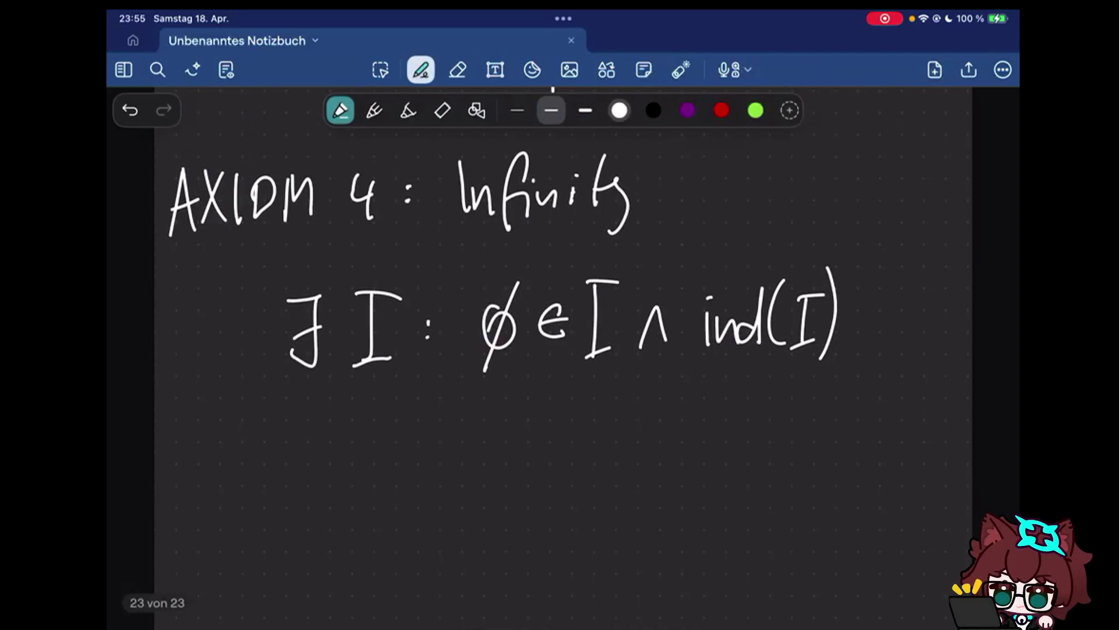
Draw an arrow beneath the formula and handwrite 'Natural Numbers' beside it
drag(207, 464, 255, 408)
mouse_move(248, 500)
mouse_down()
mouse_move(278, 453)
mouse_move(303, 500)
mouse_up()
drag(320, 448, 331, 498)
drag(337, 472, 361, 496)
drag(381, 476, 384, 499)
drag(396, 442, 398, 499)
drag(449, 486, 525, 486)
drag(527, 442, 542, 486)
drag(544, 477, 562, 483)
drag(565, 468, 577, 486)
drag(596, 464, 580, 490)
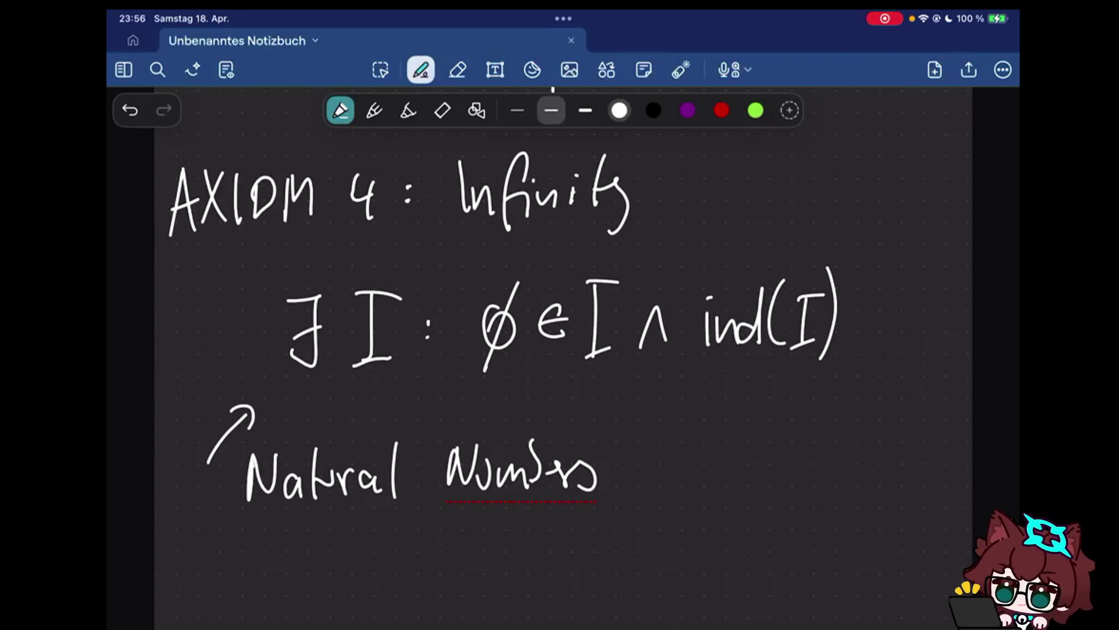
Erase the 'Natural Numbers' note and its arrow, then return to the pen
click(457, 69)
mouse_move(594, 476)
mouse_down()
mouse_move(475, 490)
mouse_move(242, 444)
mouse_move(263, 418)
mouse_up()
click(421, 69)
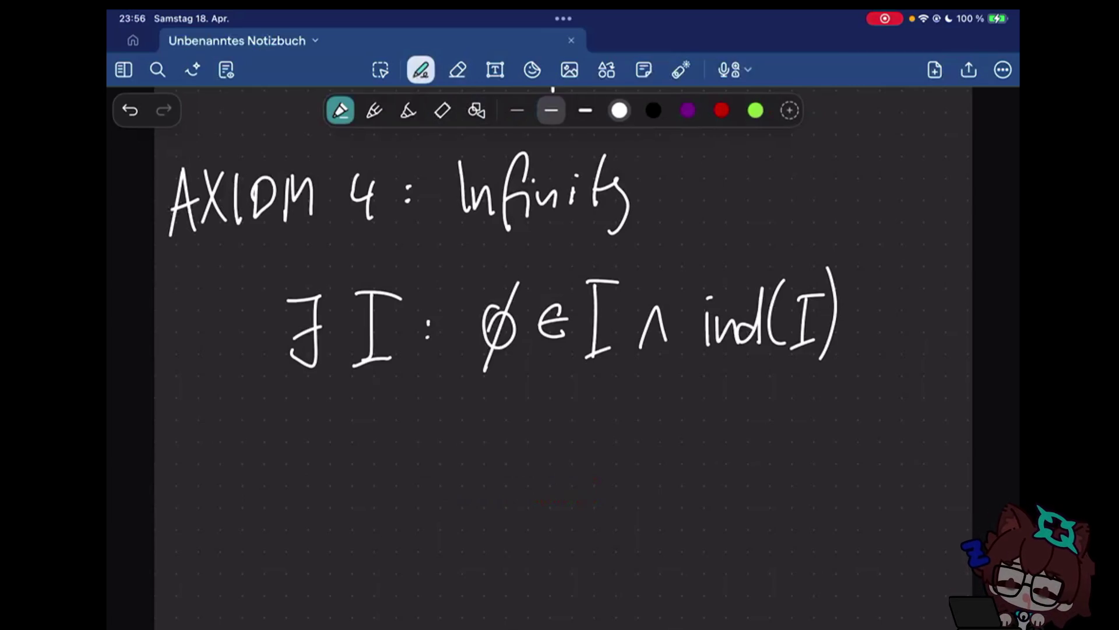
scroll(560, 350, down, 1)
Handwrite 'We know "ℕ" are a' beneath the Axiom 4 formula
drag(186, 426, 236, 457)
mouse_move(272, 425)
mouse_down()
mouse_move(343, 462)
mouse_move(364, 456)
mouse_up()
mouse_move(425, 415)
mouse_down()
mouse_move(427, 447)
mouse_move(434, 436)
mouse_up()
drag(451, 475, 479, 421)
drag(491, 409, 495, 432)
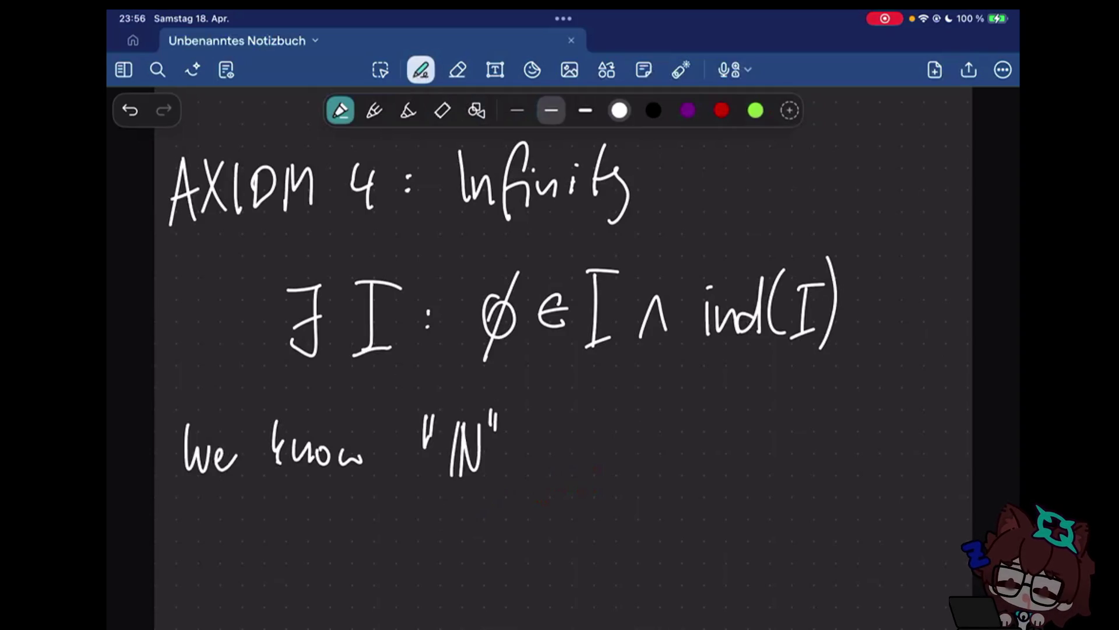
mouse_move(497, 409)
mouse_down()
mouse_move(500, 432)
mouse_move(553, 472)
mouse_up()
mouse_move(554, 473)
mouse_down()
mouse_move(566, 454)
mouse_move(590, 469)
mouse_up()
drag(653, 454, 658, 466)
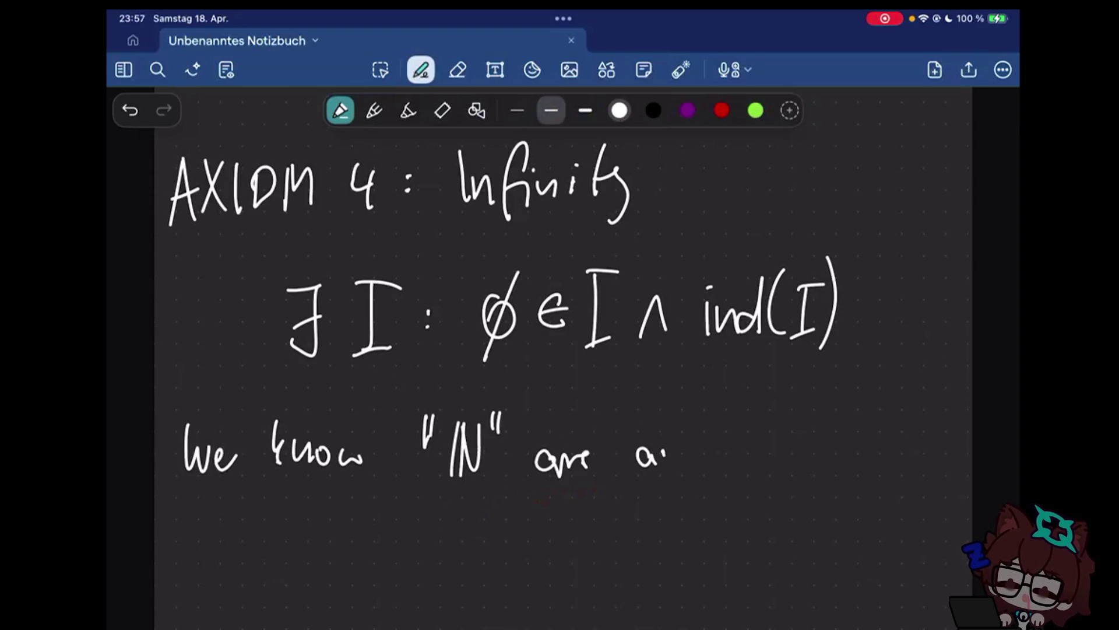
Handwrite 'subset.' to finish the sentence
mouse_move(707, 438)
mouse_down()
mouse_move(693, 464)
mouse_move(730, 464)
mouse_up()
drag(737, 420, 745, 464)
drag(761, 442, 792, 463)
drag(803, 418, 803, 464)
click(826, 458)
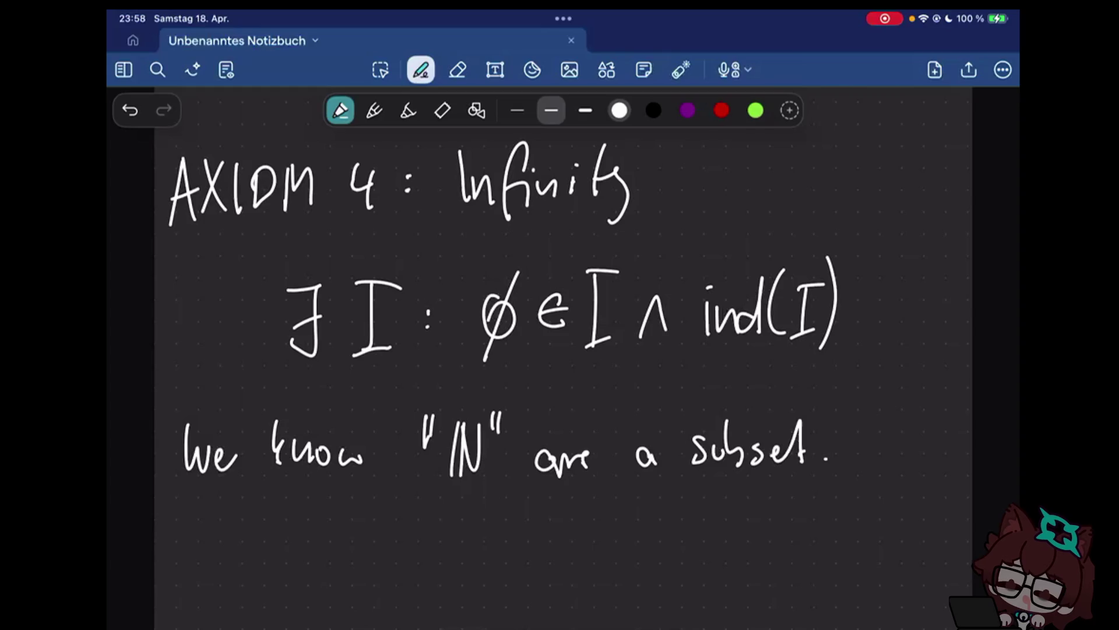
click(865, 473)
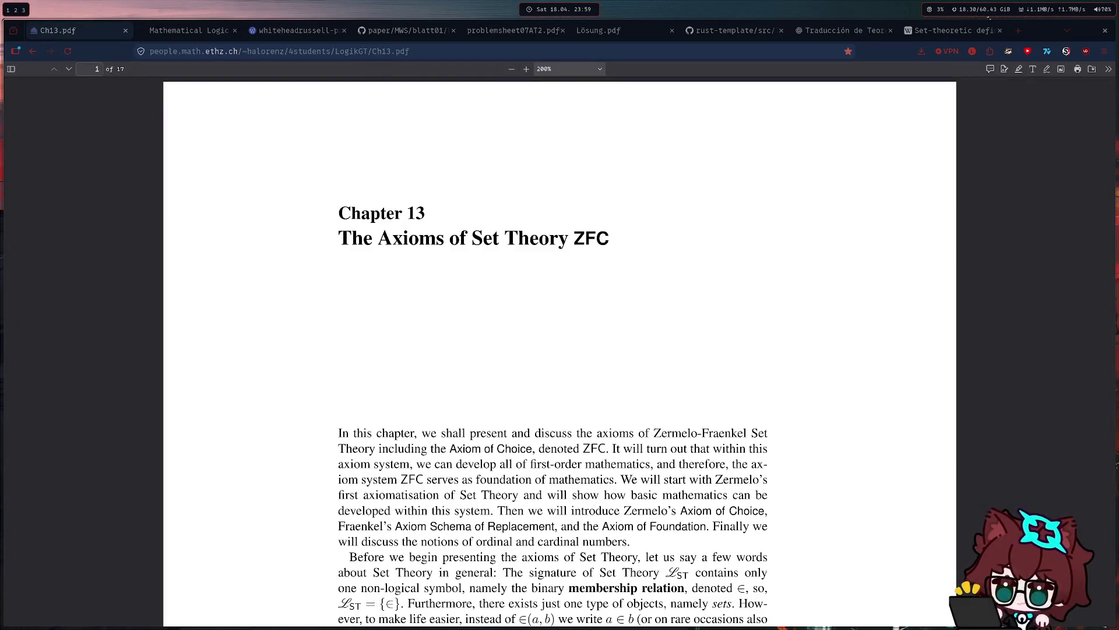
scroll(393, 251, down, 4)
scroll(699, 427, down, 4)
scroll(507, 260, down, 7)
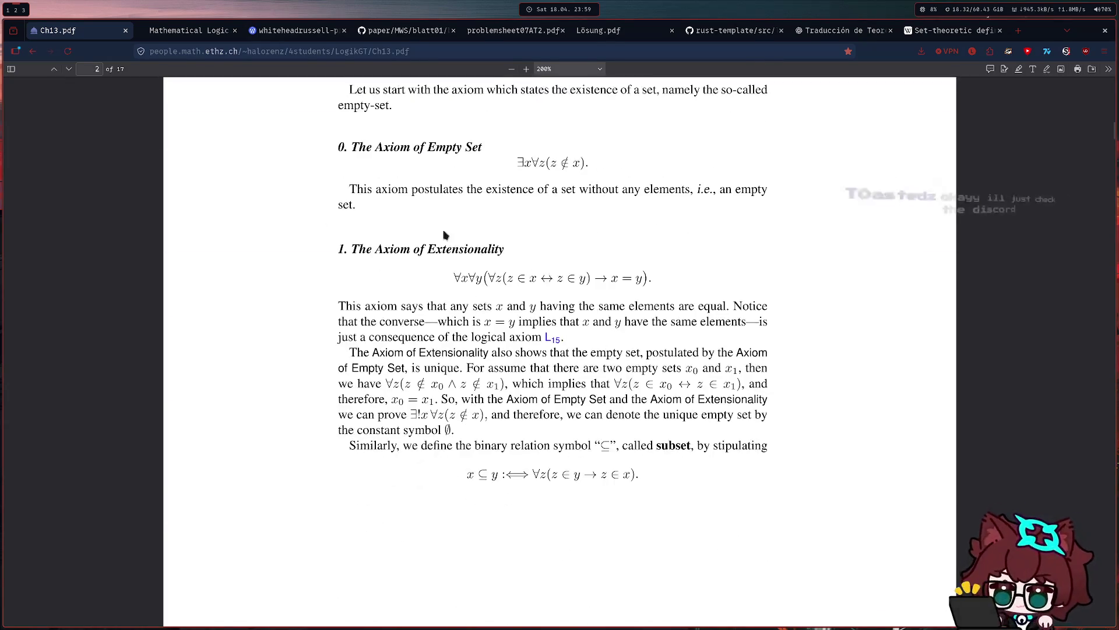
scroll(475, 253, down, 4)
scroll(423, 225, down, 4)
scroll(423, 225, down, 1)
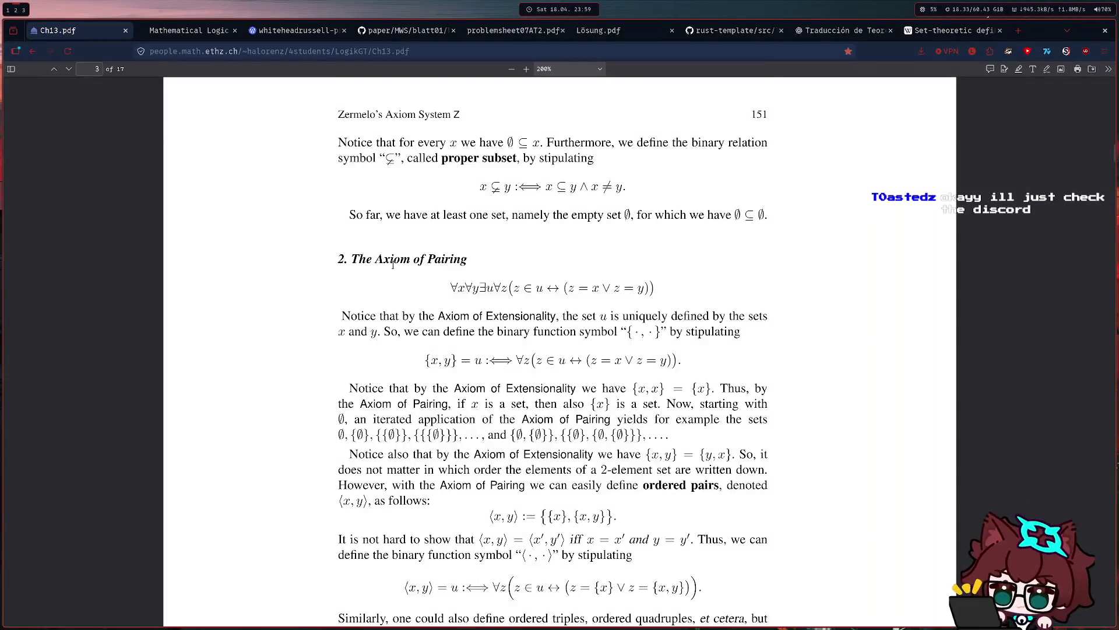
scroll(489, 263, down, 4)
scroll(540, 288, down, 4)
scroll(512, 288, down, 5)
scroll(511, 288, down, 2)
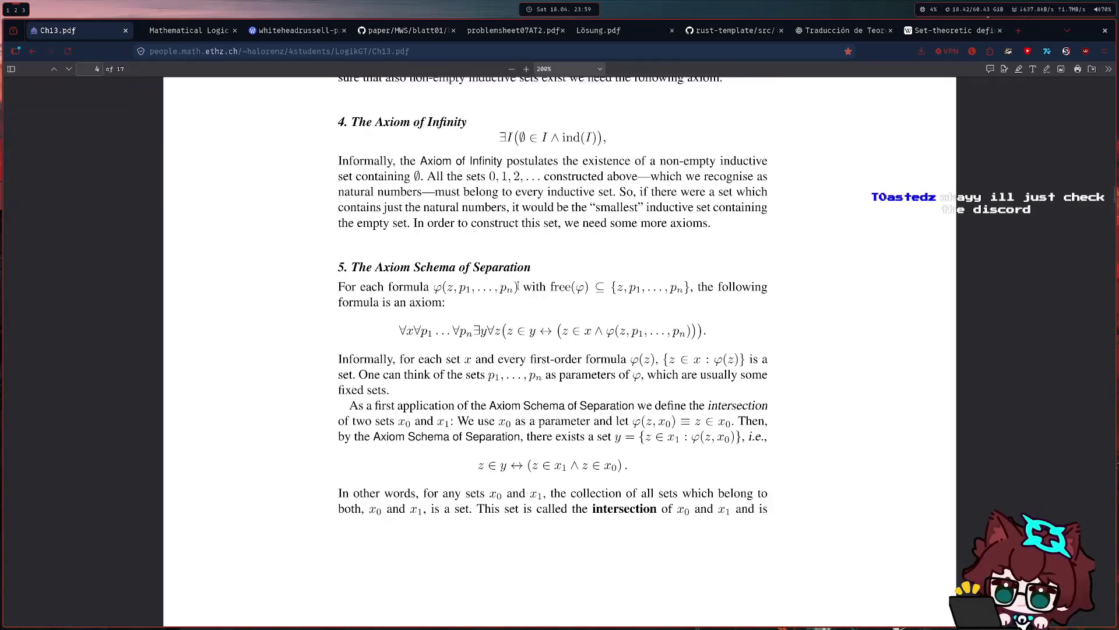
mouse_move(565, 325)
mouse_down()
mouse_move(629, 411)
mouse_move(566, 325)
mouse_move(367, 157)
mouse_up()
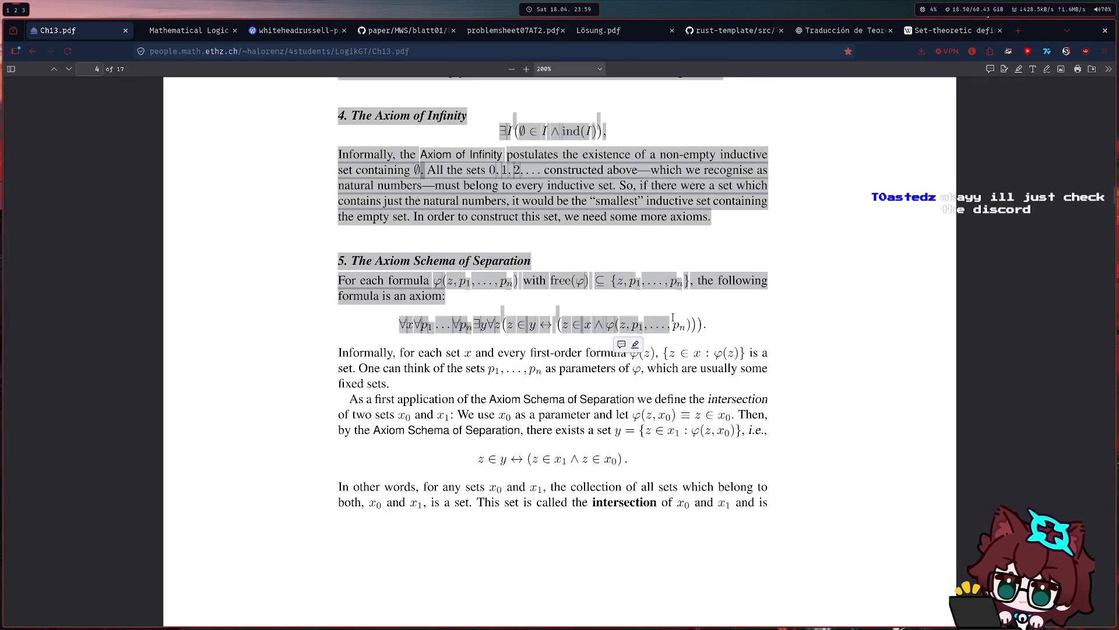
Select the set-builder formula {z ∈ x : φ(z)} and the parameters lines in the Separation text, then clear the selection
click(612, 352)
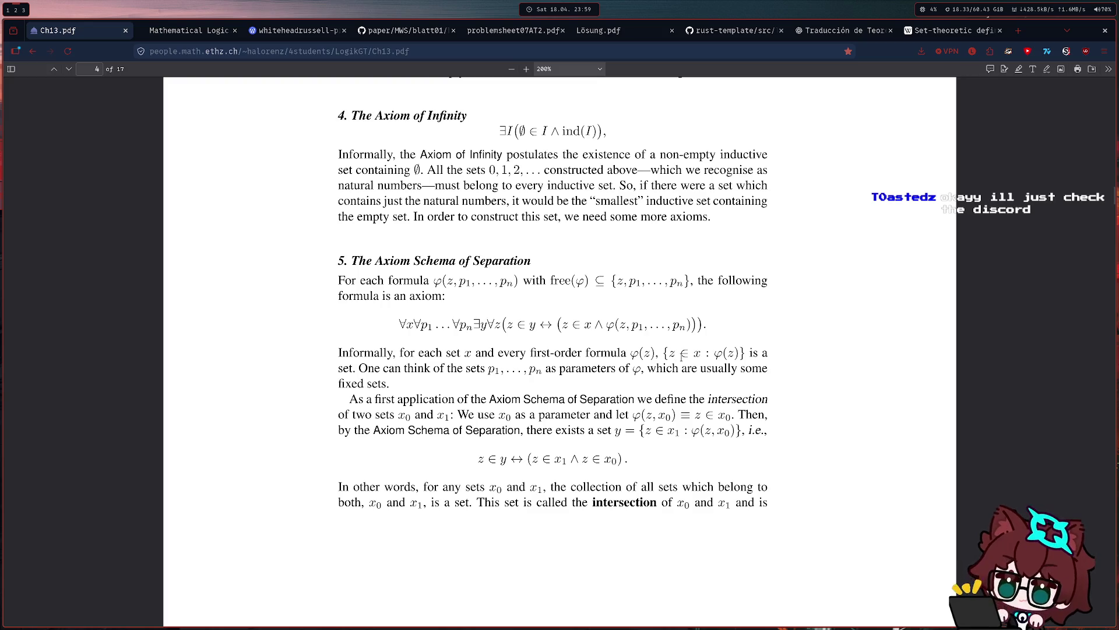
mouse_move(662, 352)
mouse_down()
mouse_move(750, 356)
mouse_move(667, 353)
mouse_up()
click(778, 354)
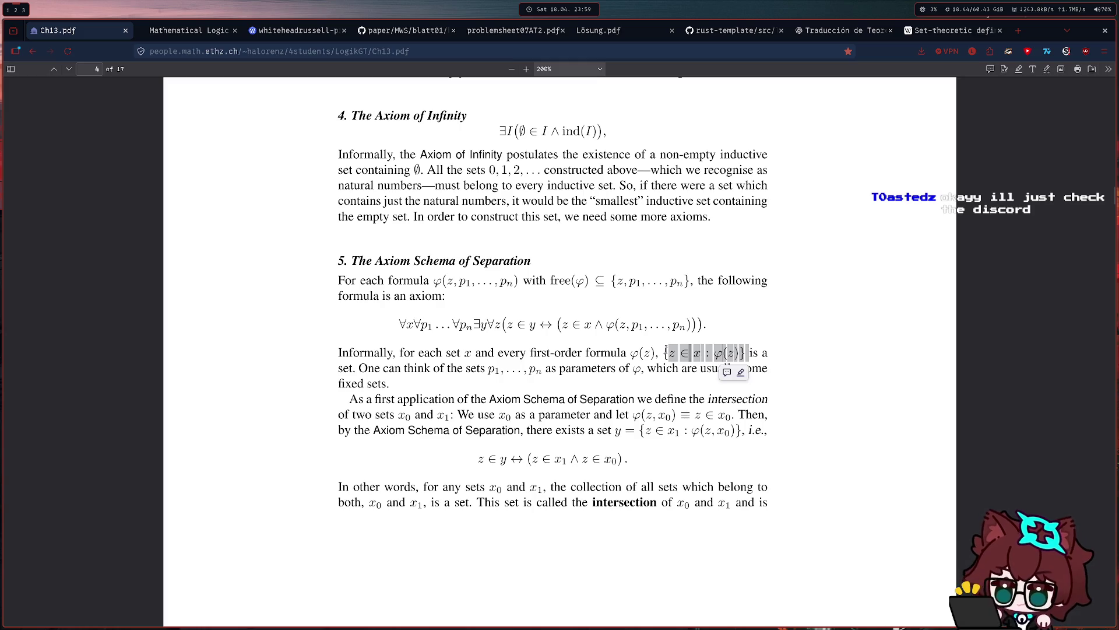
triple_click(618, 374)
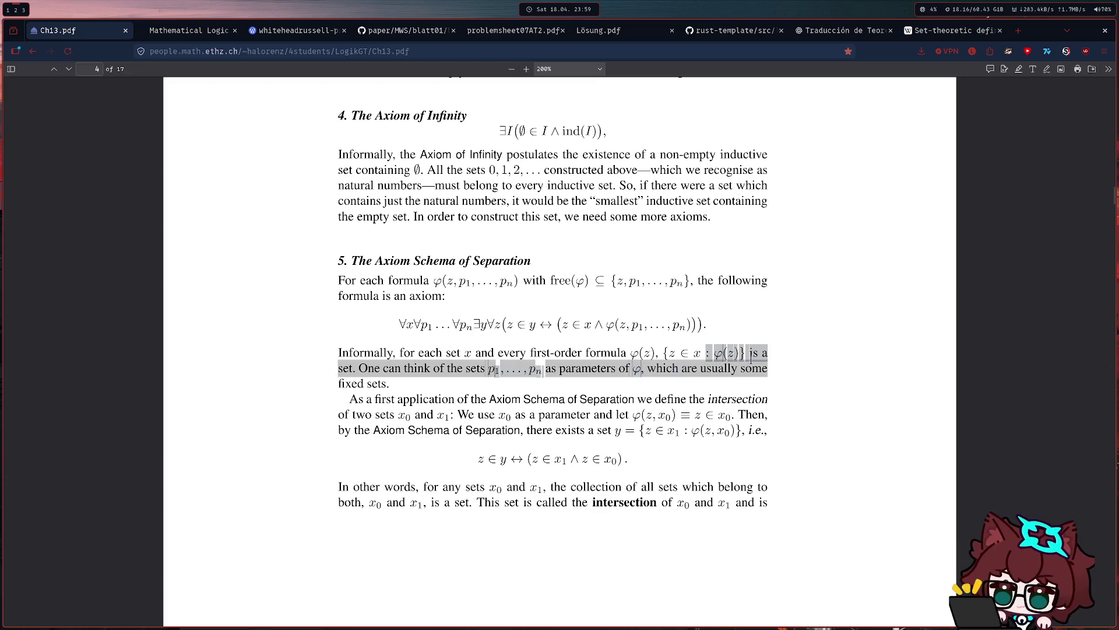
click(529, 389)
scroll(624, 338, down, 4)
scroll(625, 338, down, 2)
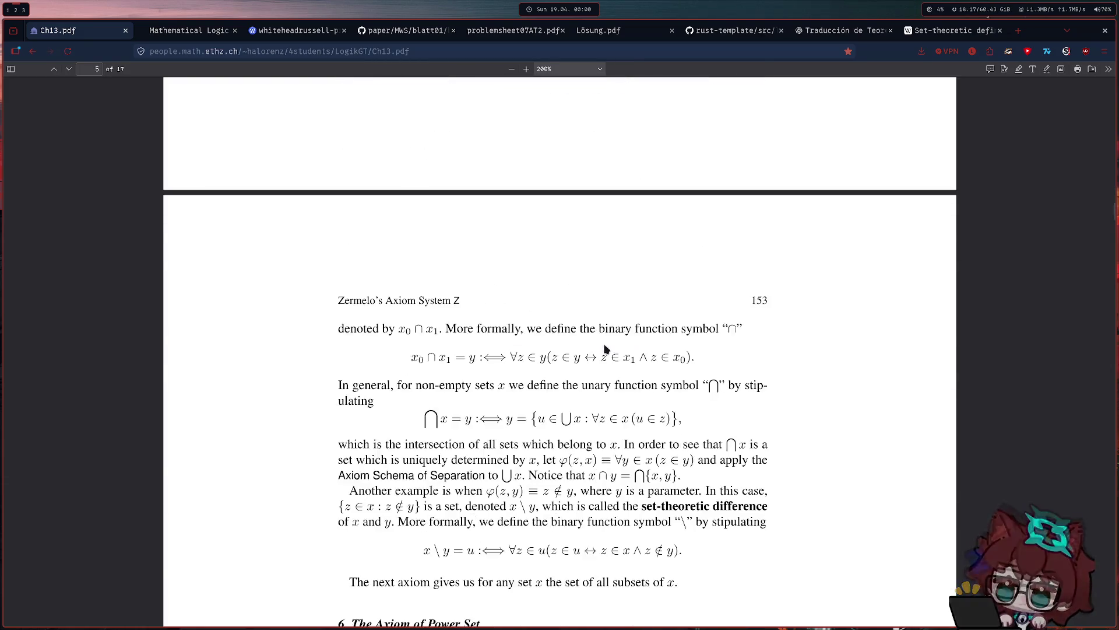
scroll(587, 343, down, 3)
scroll(512, 240, up, 3)
drag(424, 219, 467, 251)
click(579, 253)
scroll(579, 254, down, 1)
scroll(579, 254, down, 2)
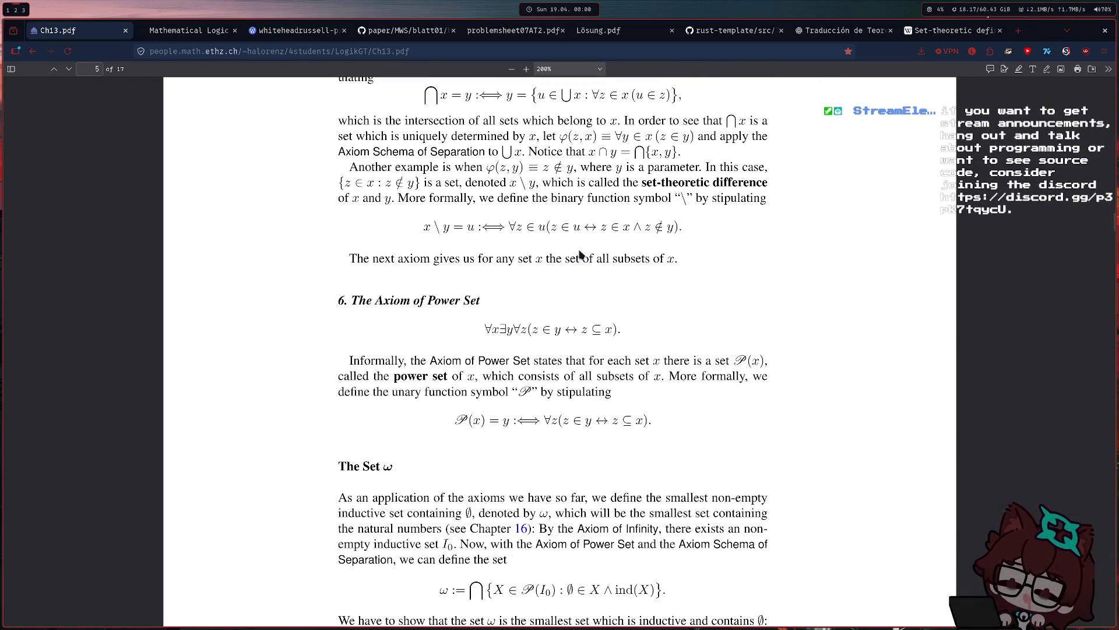
scroll(424, 273, down, 5)
scroll(424, 273, down, 5)
scroll(363, 291, up, 3)
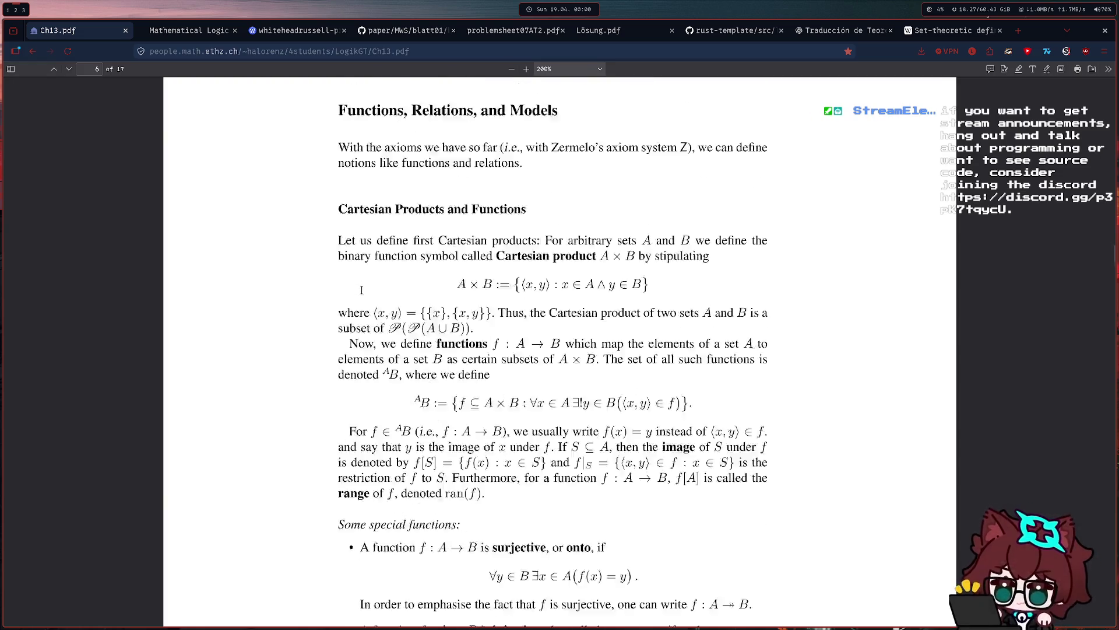